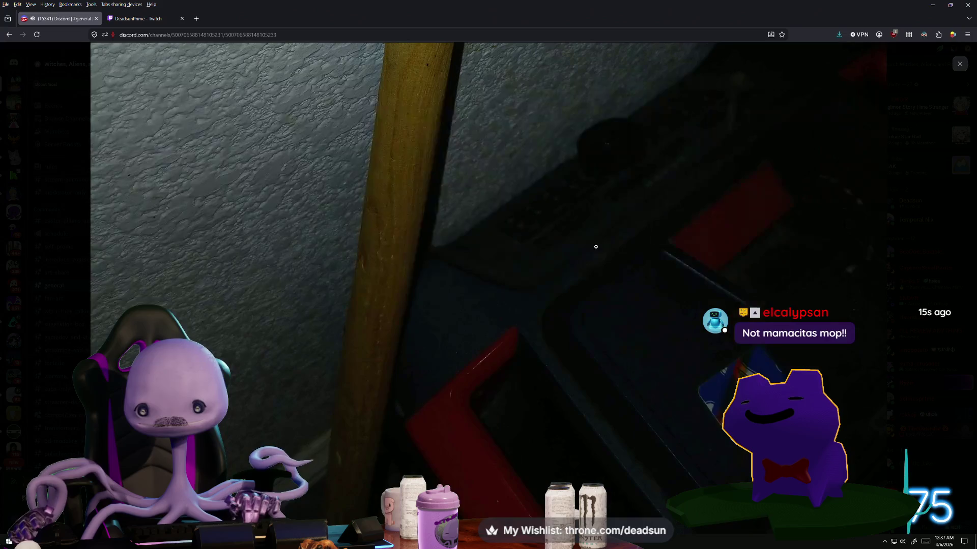
Step: Switch to edge selection and frame the viewport on a short run of wing edges
click(698, 268)
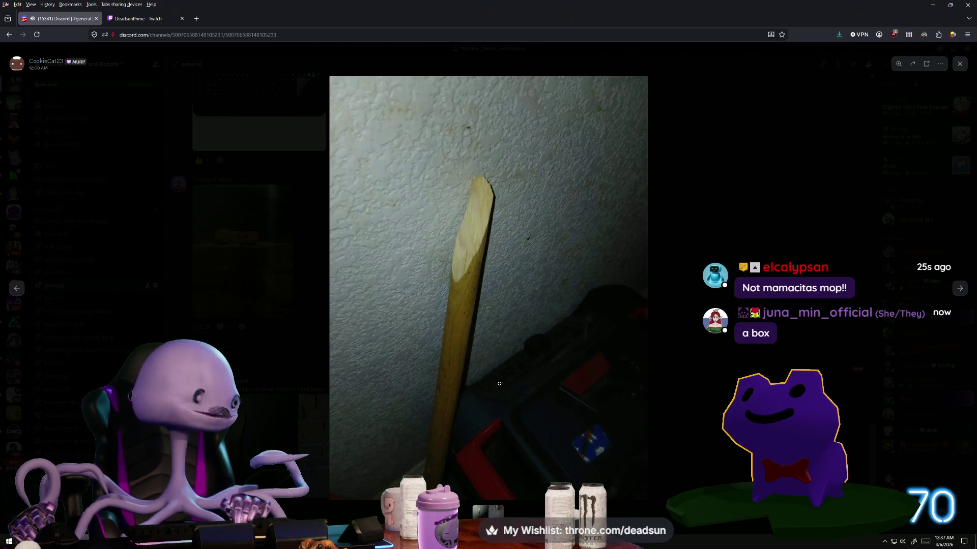
click(553, 385)
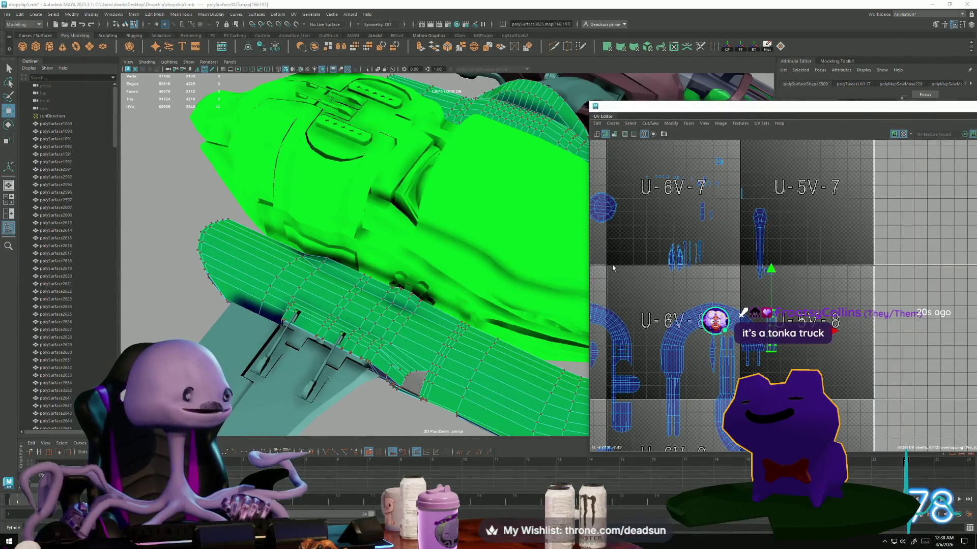
scroll(692, 214, up, 10)
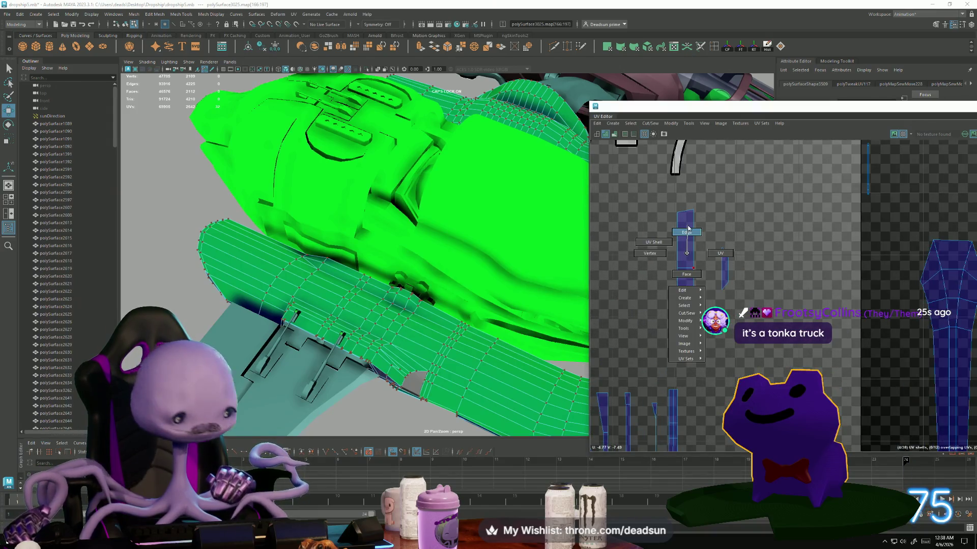
right_drag(688, 229, 687, 232)
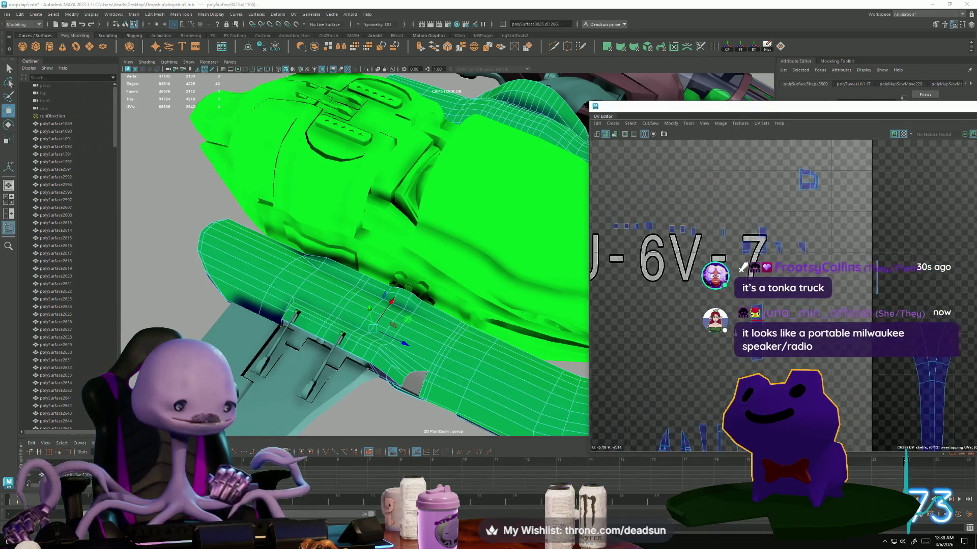
mouse_move(735, 333)
alt+middle_down()
mouse_move(742, 300)
mouse_move(636, 306)
mouse_move(673, 334)
mouse_move(674, 303)
alt+middle_up()
scroll(647, 297, down, 5)
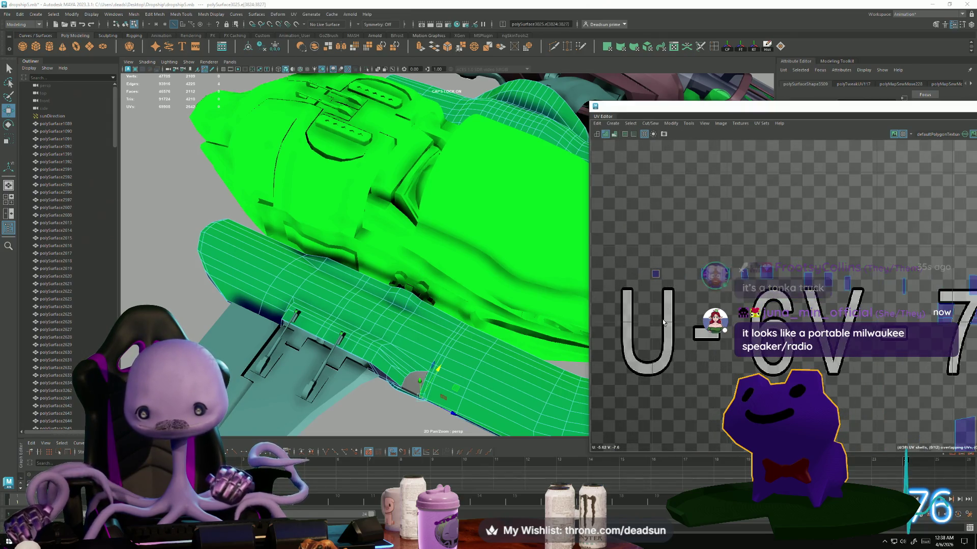
click(435, 347)
key(f)
mouse_move(442, 337)
alt+mouse_down()
mouse_move(454, 345)
mouse_move(410, 318)
mouse_move(468, 315)
mouse_move(467, 300)
mouse_move(377, 350)
mouse_move(438, 353)
mouse_move(435, 328)
mouse_move(396, 289)
mouse_move(643, 296)
alt+mouse_up()
Step: Drag the small green UV shell left into tile U-7V-8, beside the arched shells
scroll(643, 296, down, 5)
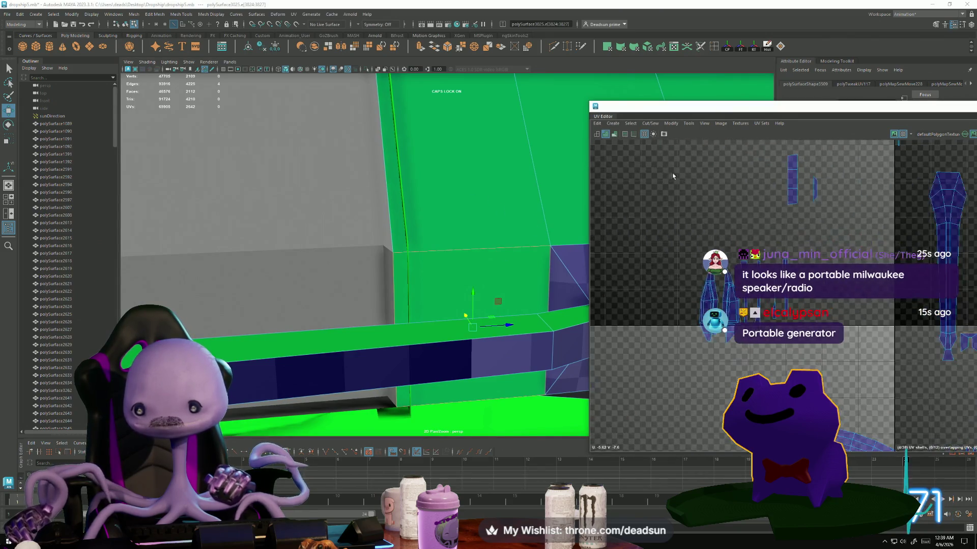
alt+middle_drag(686, 220, 686, 132)
scroll(763, 254, down, 2)
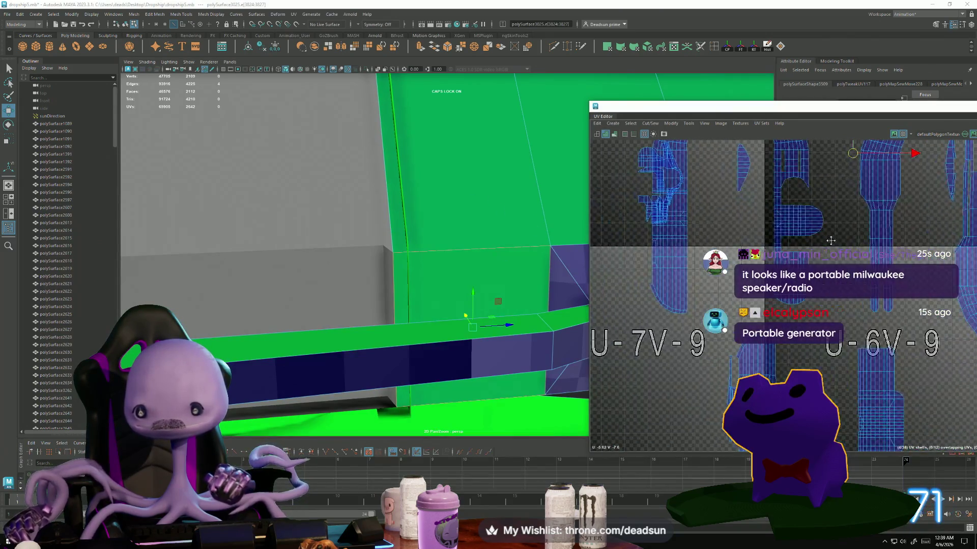
scroll(814, 285, up, 2)
alt+middle_drag(814, 285, 852, 360)
scroll(657, 301, up, 2)
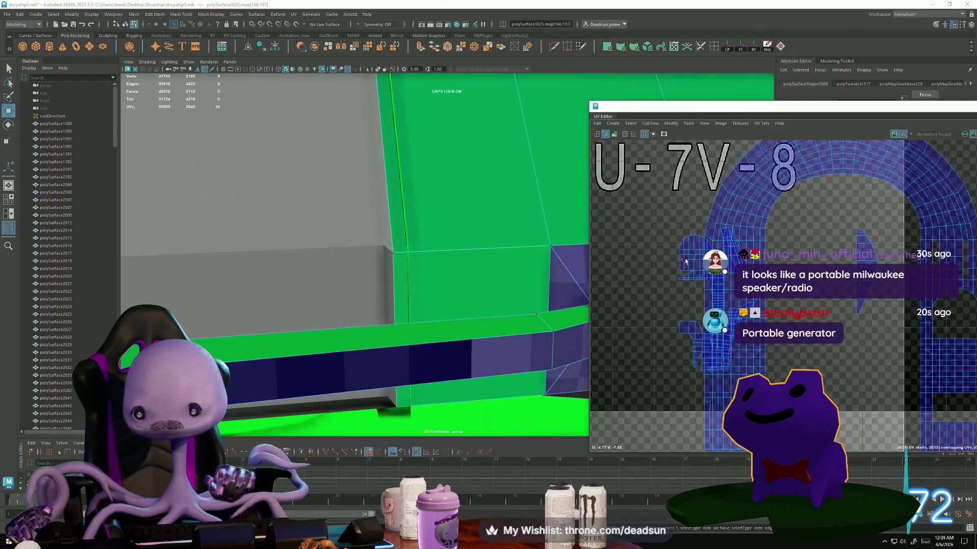
mouse_move(720, 304)
mouse_down()
mouse_move(661, 311)
mouse_move(661, 336)
mouse_up()
scroll(768, 366, down, 3)
scroll(667, 354, down, 3)
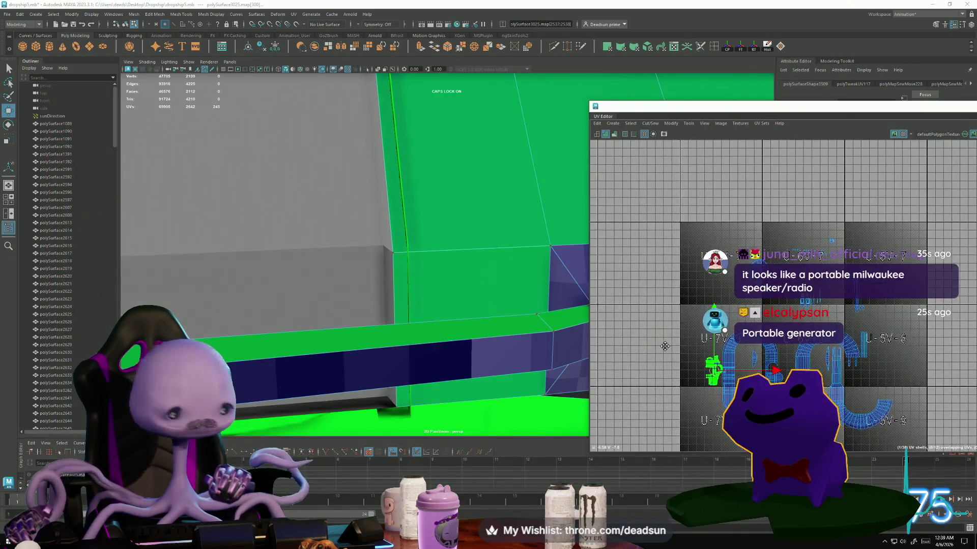
alt+middle_drag(667, 354, 625, 265)
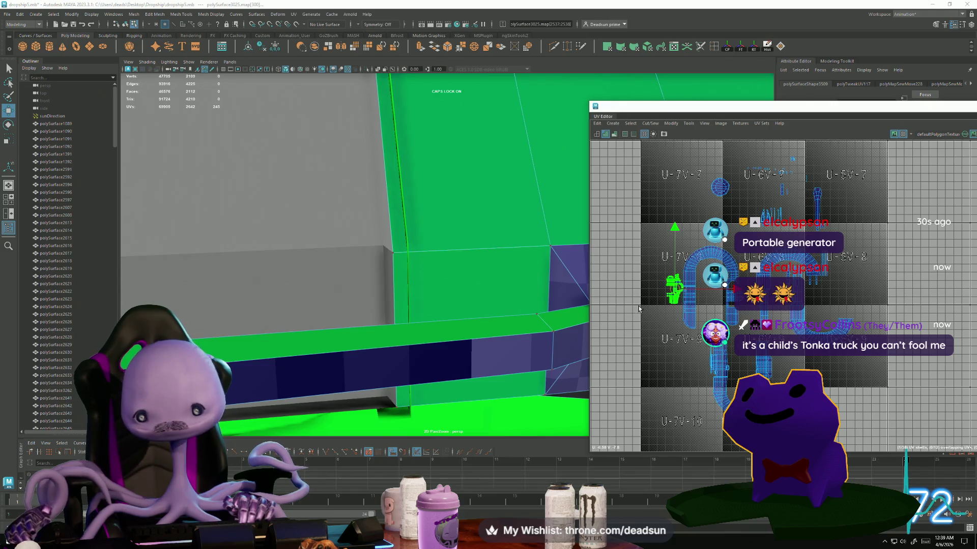
Step: Zoom around the UV tiles, then switch to the browser's 'tonka space station' Google results
scroll(773, 203, up, 5)
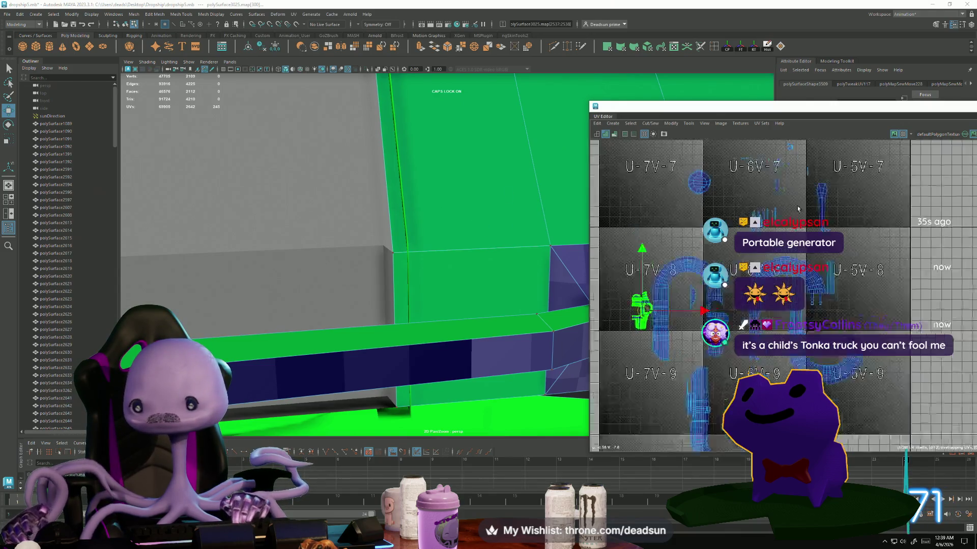
scroll(773, 202, up, 3)
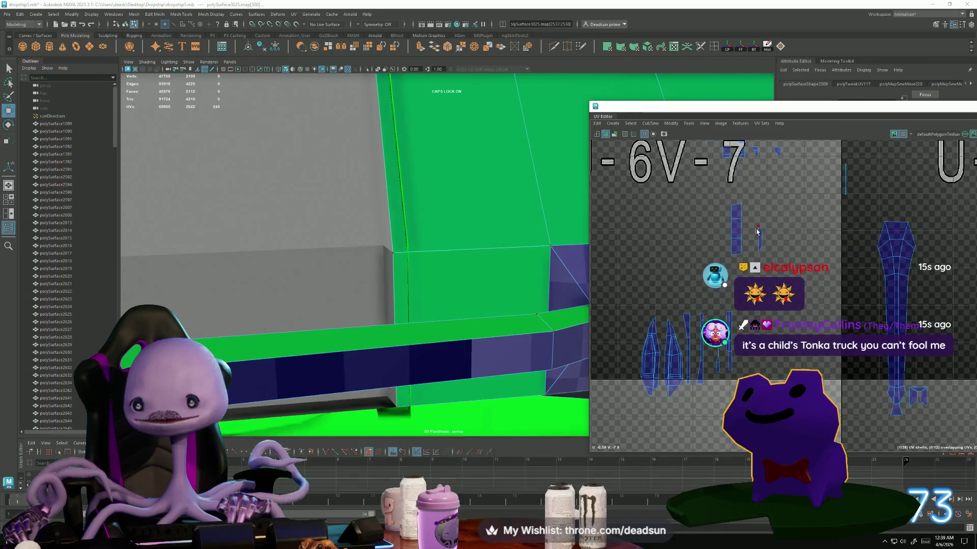
scroll(798, 332, down, 4)
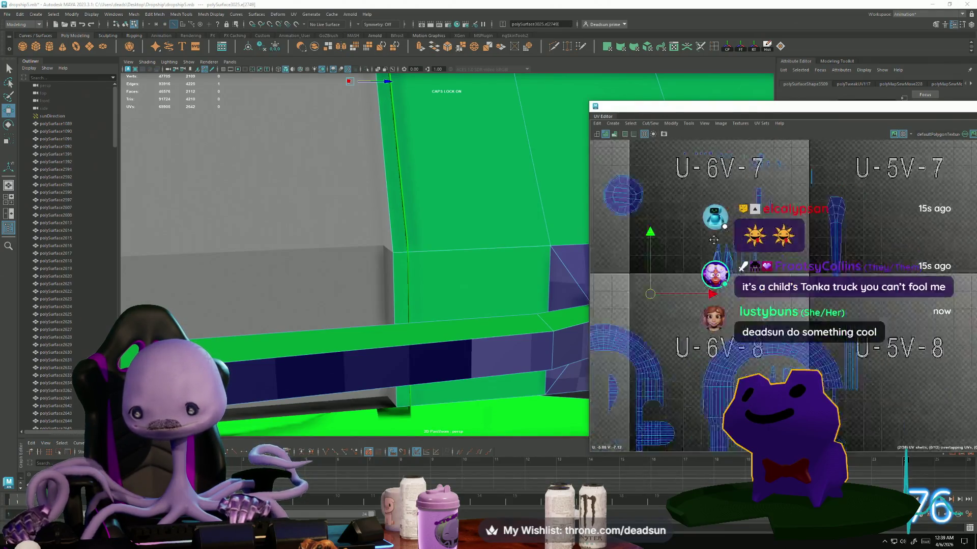
scroll(753, 249, up, 2)
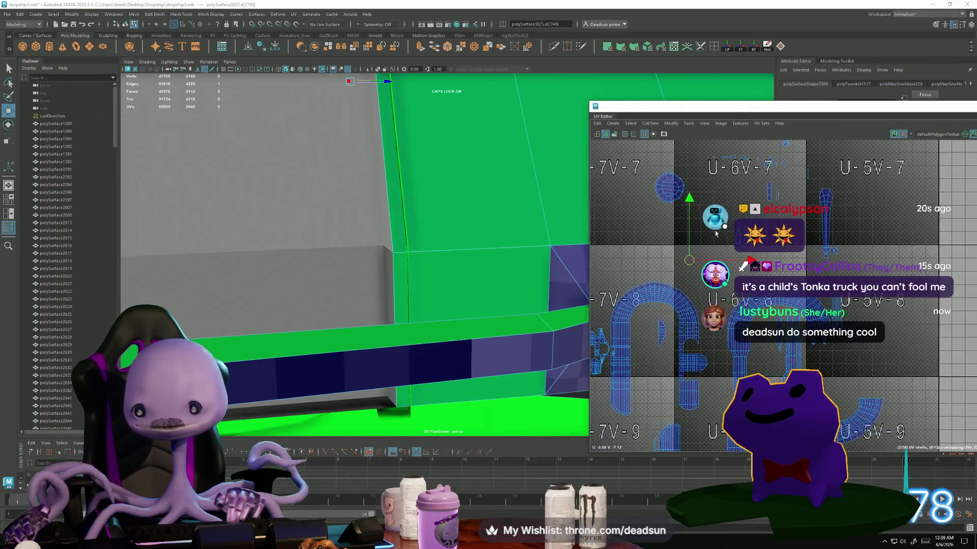
scroll(771, 302, up, 3)
scroll(771, 302, down, 3)
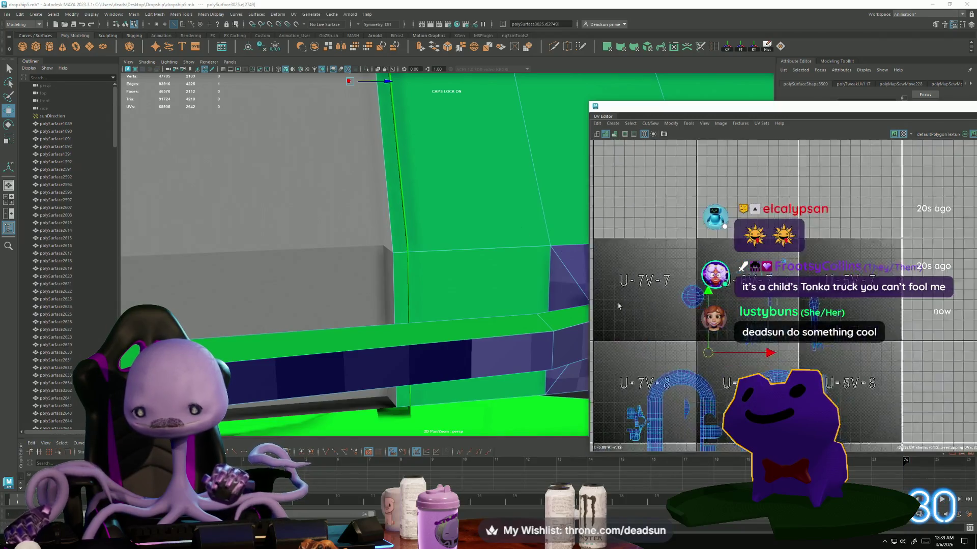
scroll(765, 345, up, 5)
scroll(766, 345, down, 3)
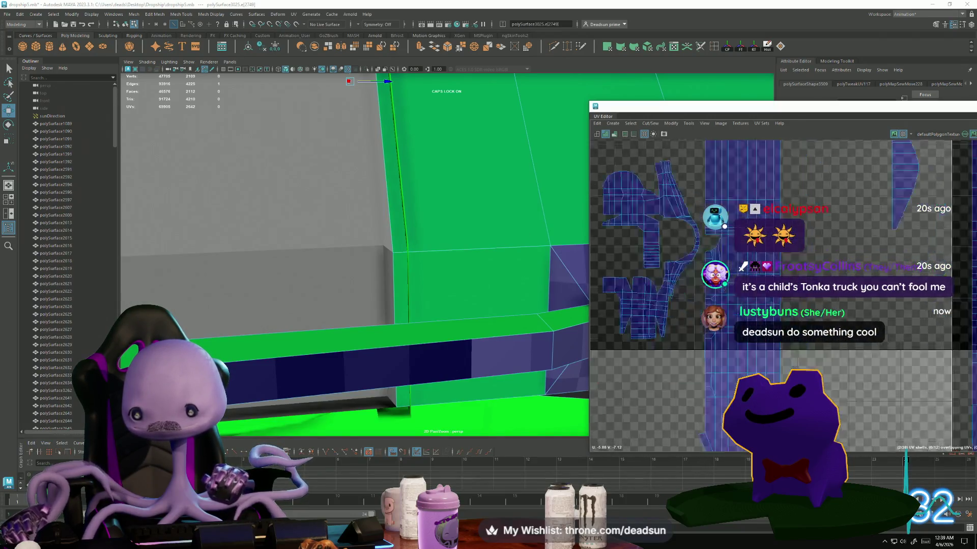
scroll(763, 305, up, 4)
scroll(661, 386, down, 2)
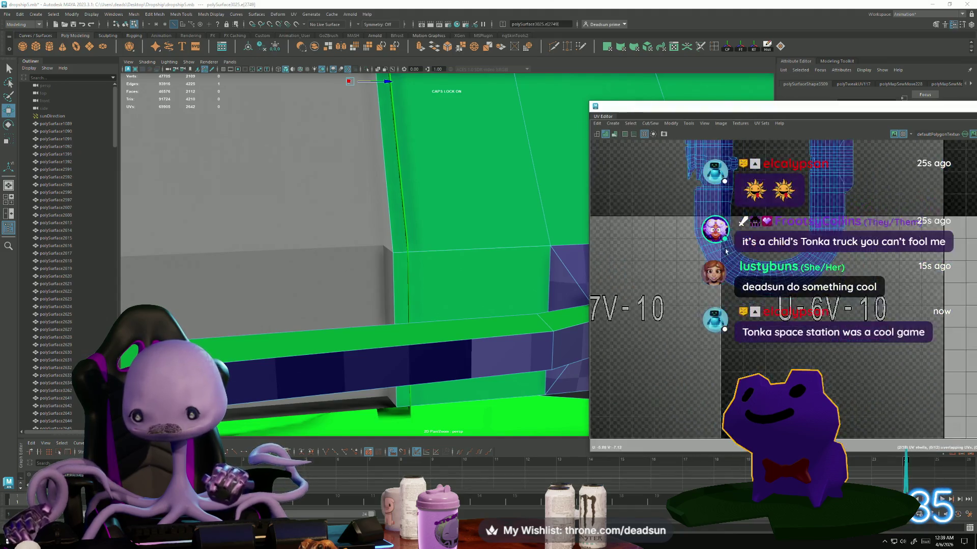
scroll(678, 420, up, 3)
scroll(678, 420, down, 2)
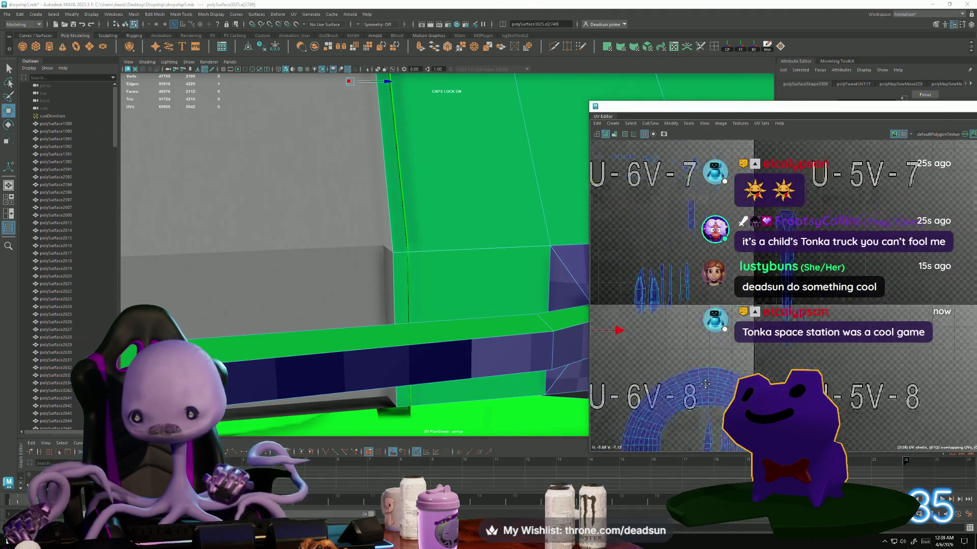
scroll(705, 403, up, 2)
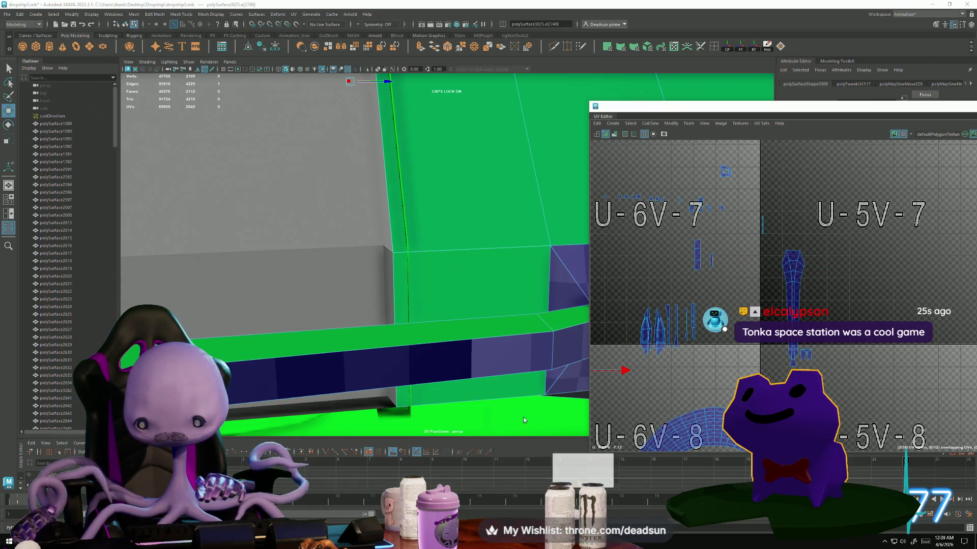
key(alt+Tab)
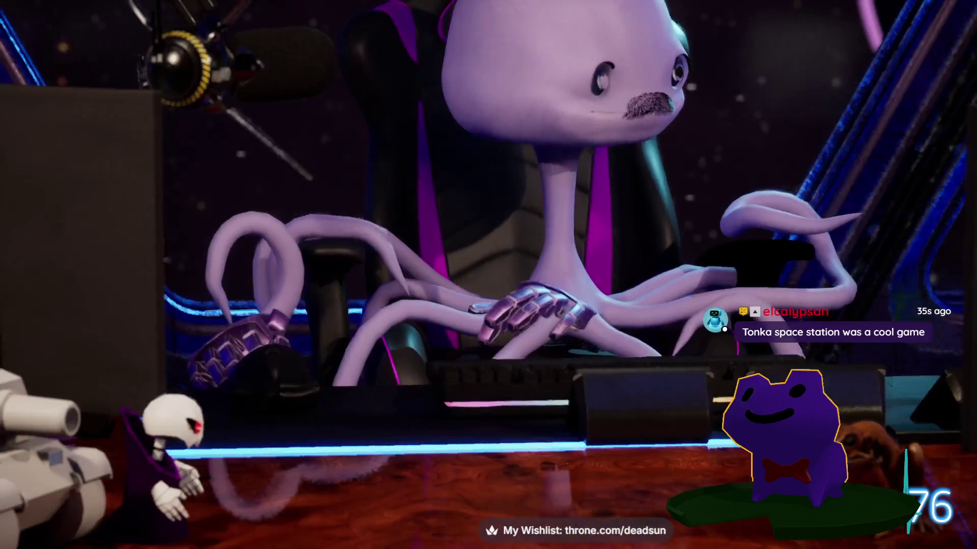
Step: Play the 'Tonka Space Station PS1 Gameplay' YouTube video from the search results
click(285, 383)
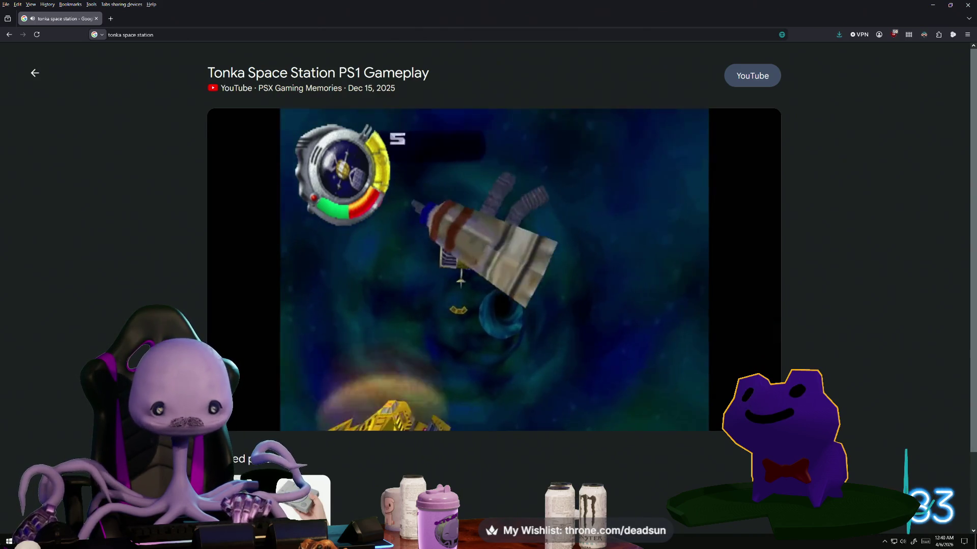
Step: Lower the volume, skip to around the 13-minute mark and beyond, then return to Maya
mouse_move(382, 408)
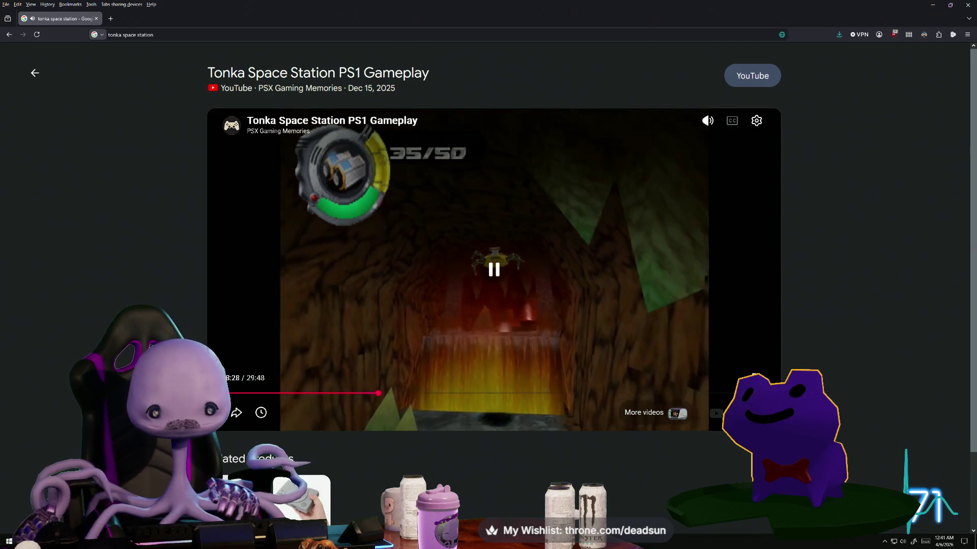
key(XF86AudioLowerVolume)
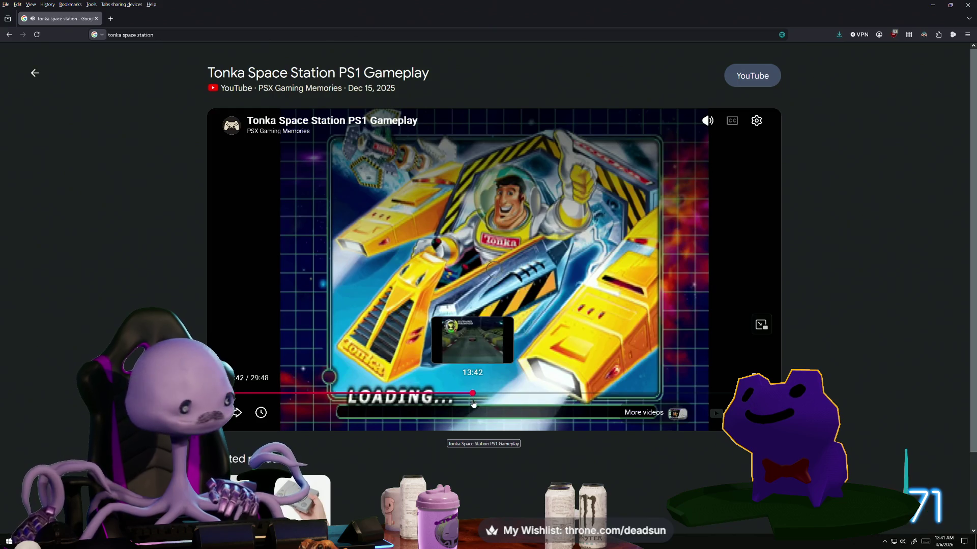
click(473, 393)
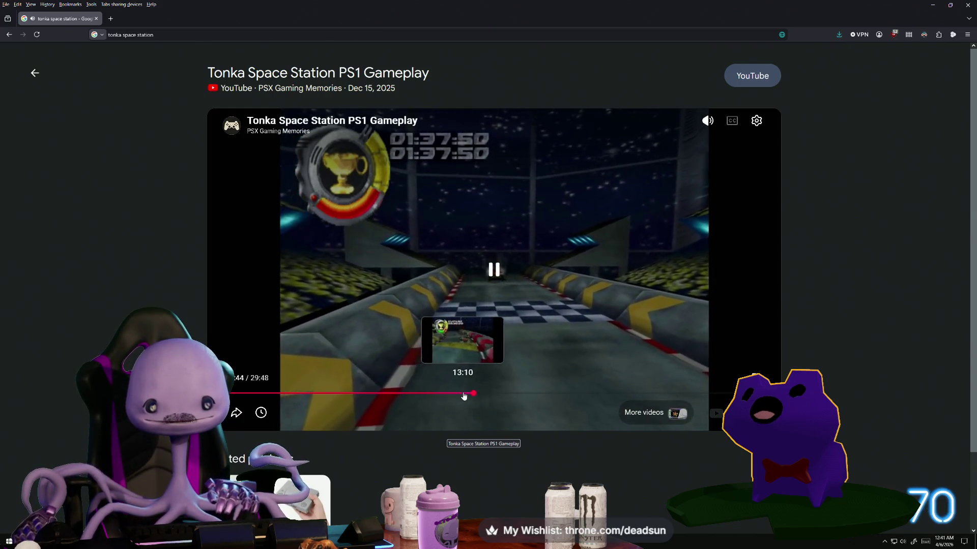
click(464, 394)
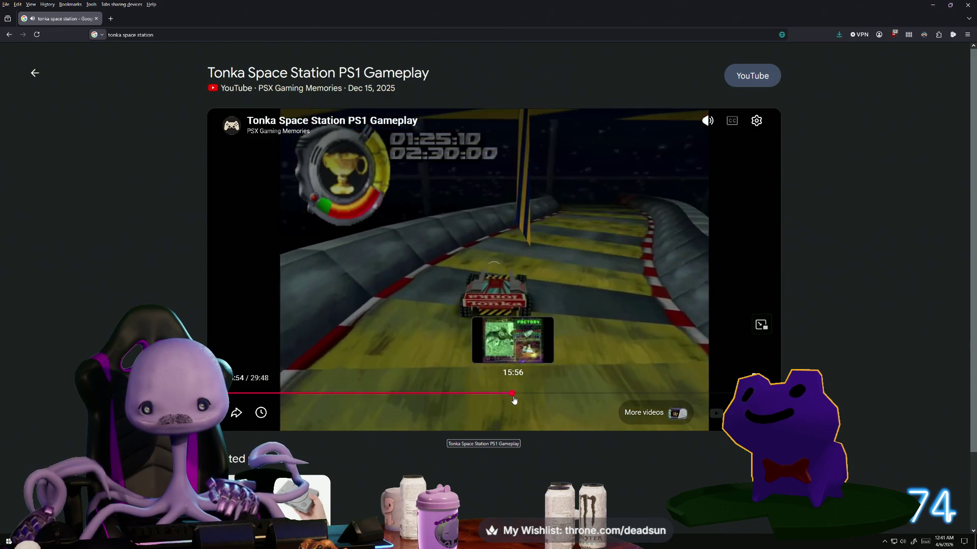
click(512, 399)
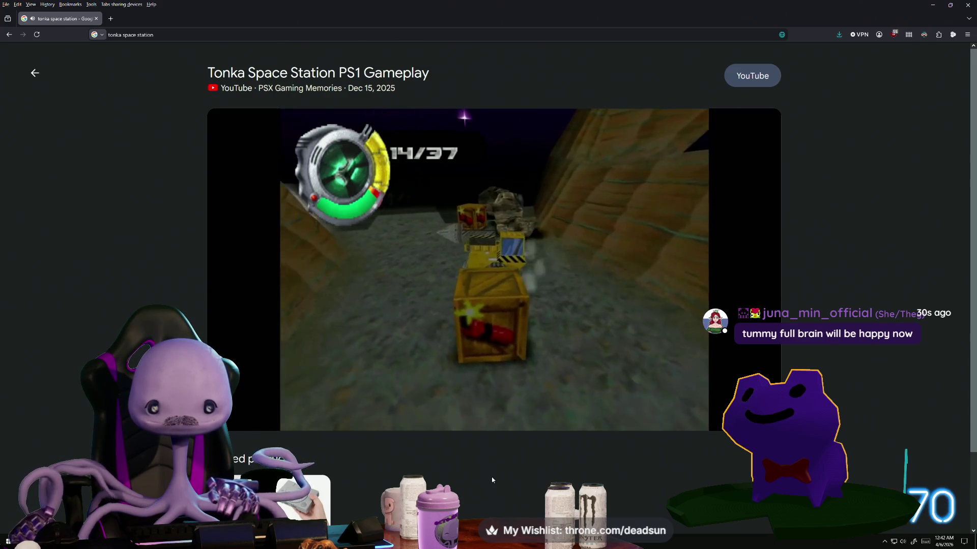
mouse_move(362, 397)
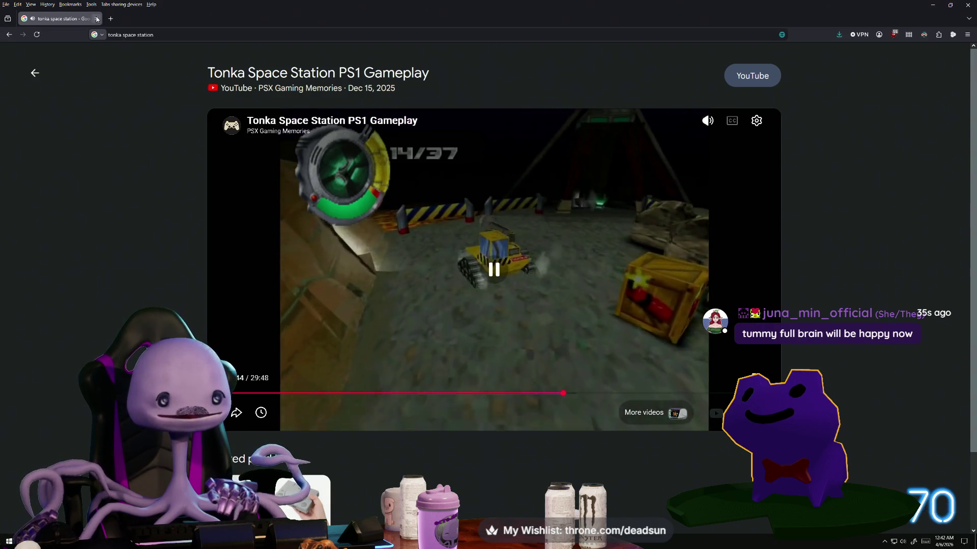
key(alt+Tab)
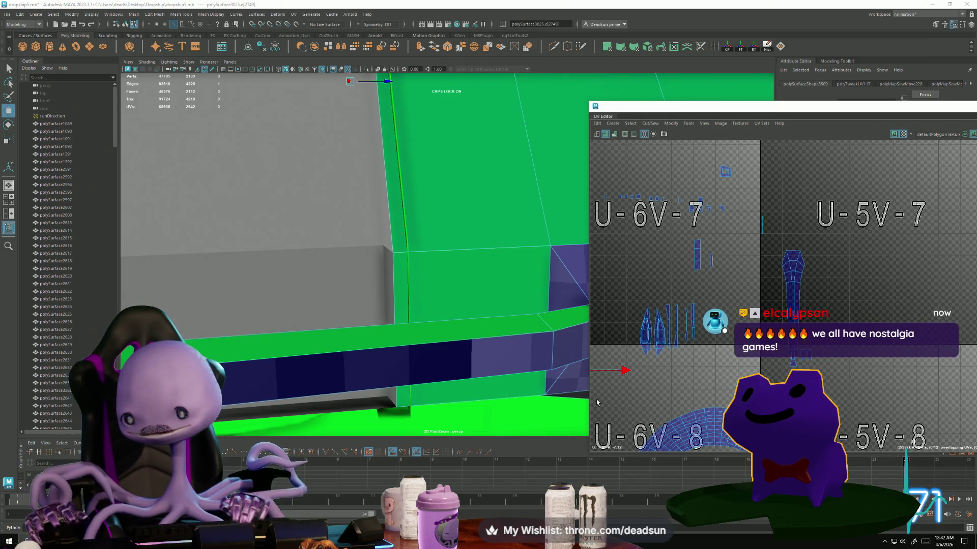
Step: Centre the UV view on the tall tapered shell in U-5 and switch to UV selection
scroll(670, 415, down, 1)
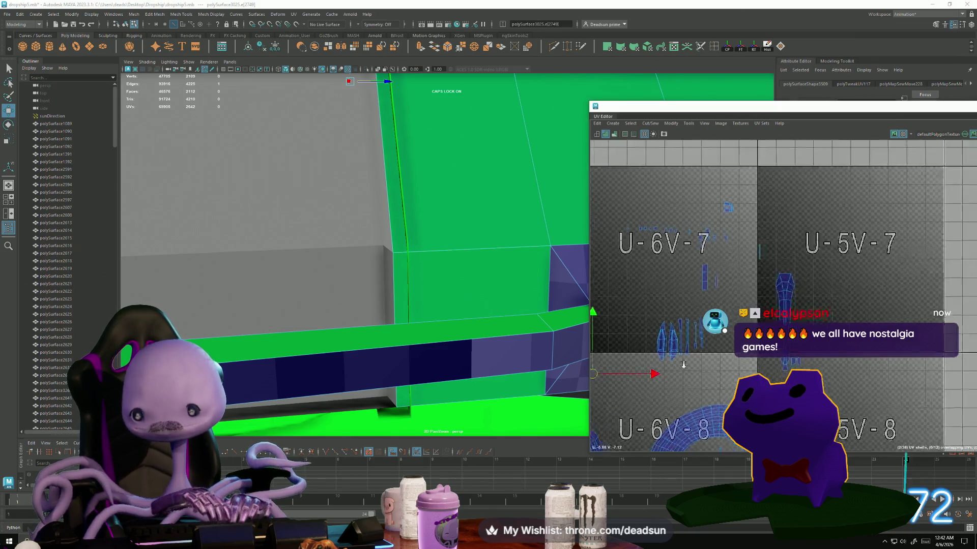
mouse_move(670, 414)
alt+middle_down()
mouse_move(712, 407)
mouse_move(699, 410)
alt+middle_up()
scroll(699, 410, up, 3)
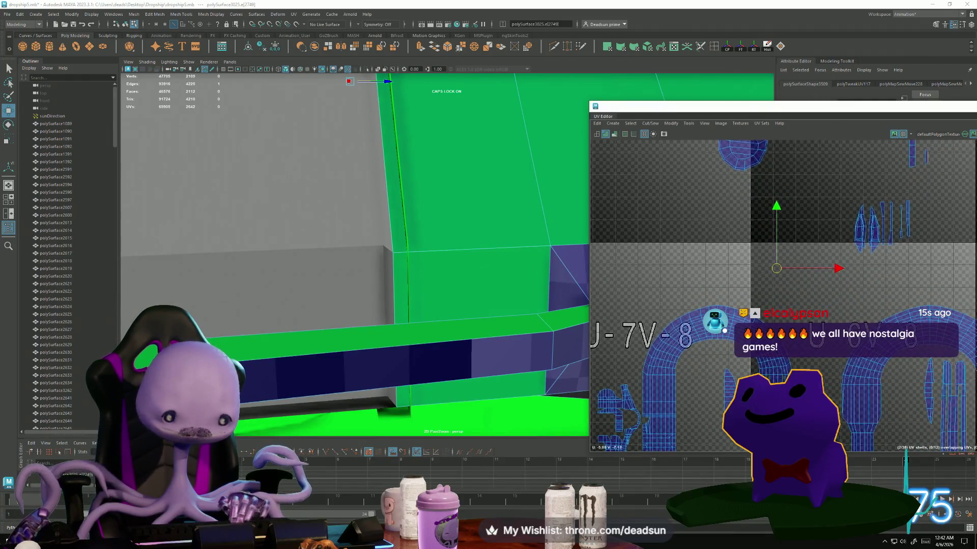
scroll(699, 410, down, 2)
alt+middle_drag(799, 305, 836, 272)
scroll(836, 273, up, 4)
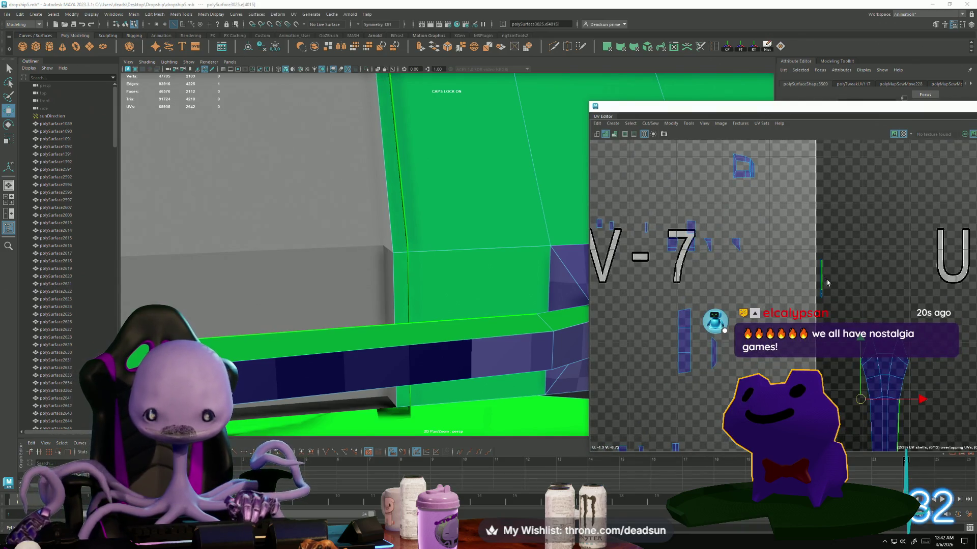
mouse_move(805, 358)
alt+middle_down()
mouse_move(753, 305)
mouse_move(680, 185)
alt+middle_up()
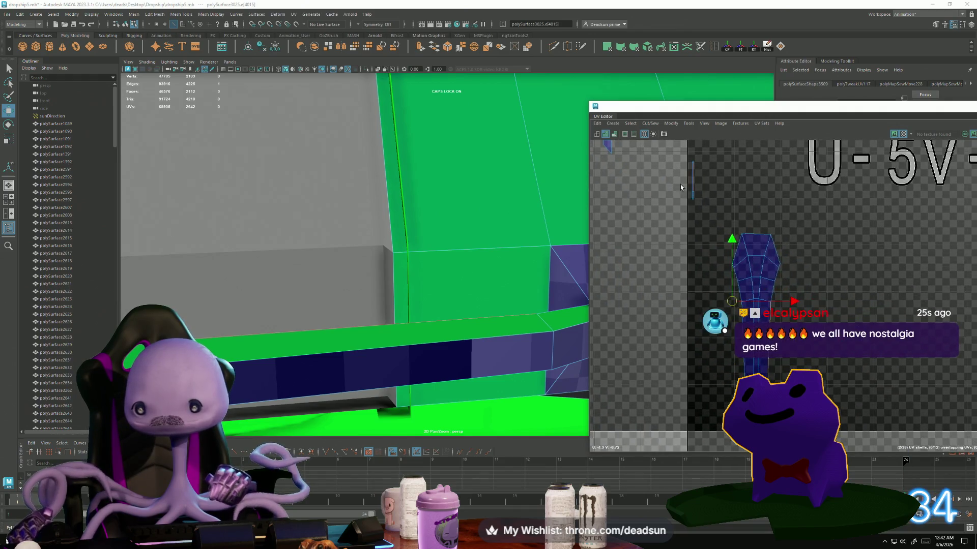
right_click(697, 179)
right_drag(704, 182, 687, 163)
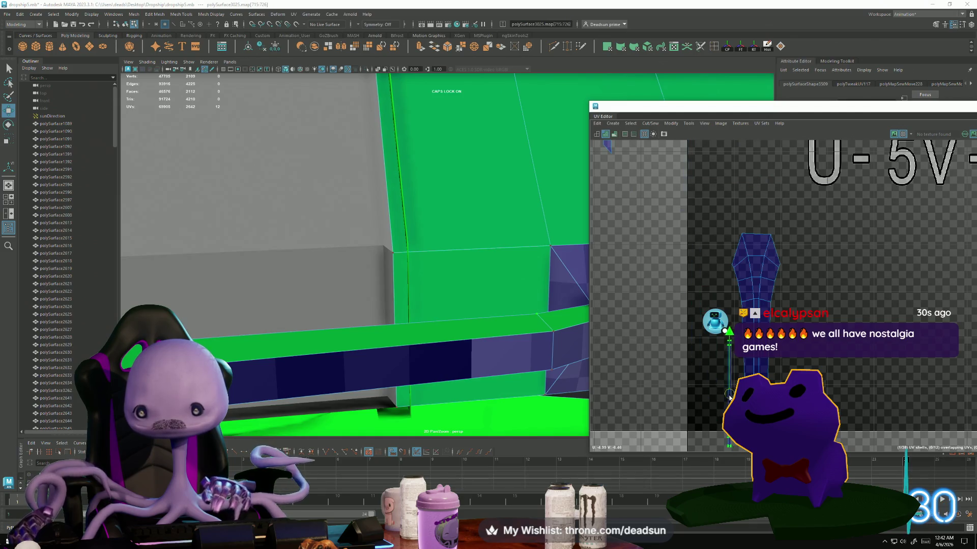
mouse_move(728, 420)
alt+middle_down()
mouse_move(702, 408)
mouse_move(673, 370)
mouse_move(686, 396)
mouse_move(685, 380)
alt+middle_up()
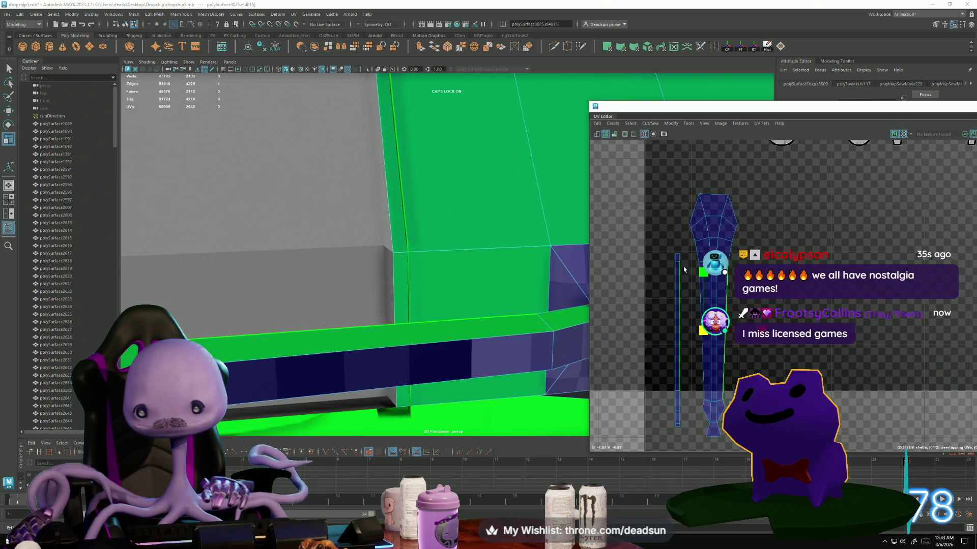
Step: Select the thin strip's UVs, rotate it 180°, and move it beside the wide shell
click(677, 323)
right_drag(677, 326, 657, 251)
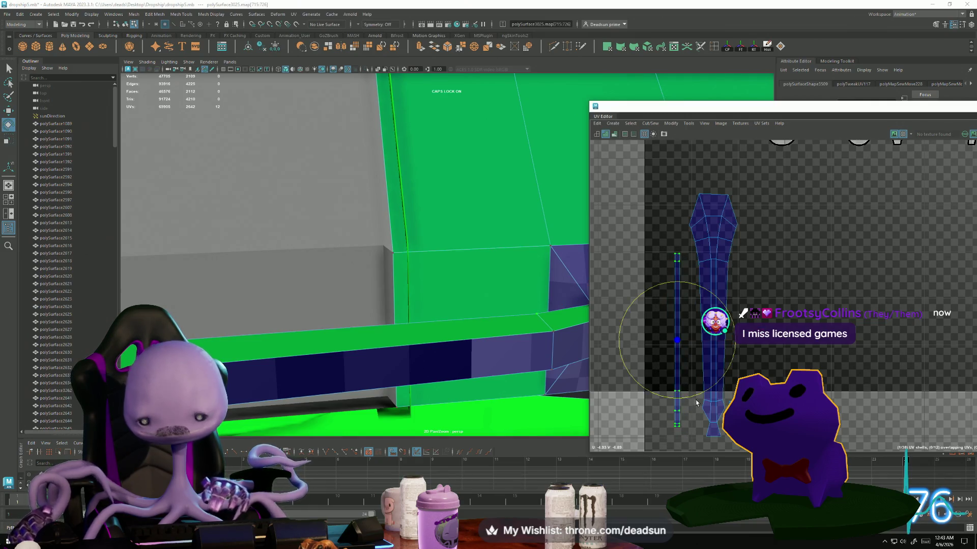
mouse_move(701, 396)
mouse_down()
mouse_move(657, 395)
mouse_move(621, 360)
mouse_move(621, 320)
mouse_move(636, 301)
mouse_up()
key(w)
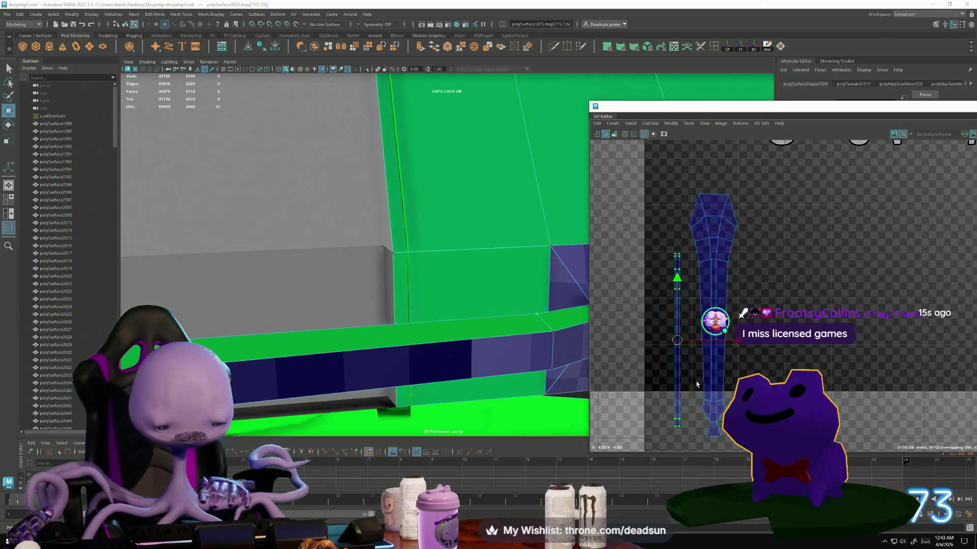
mouse_move(678, 341)
mouse_down()
mouse_move(744, 319)
mouse_move(735, 320)
mouse_up()
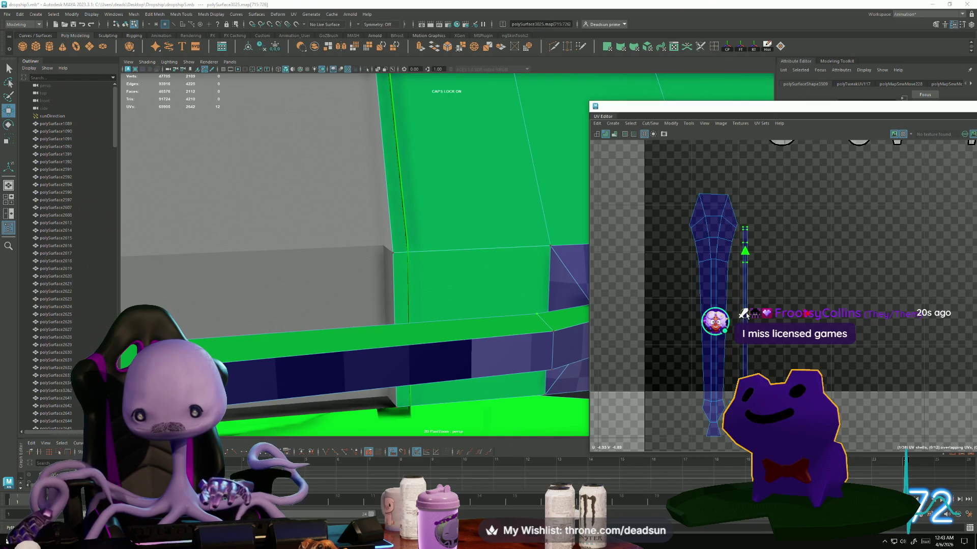
middle_drag(689, 364, 788, 364)
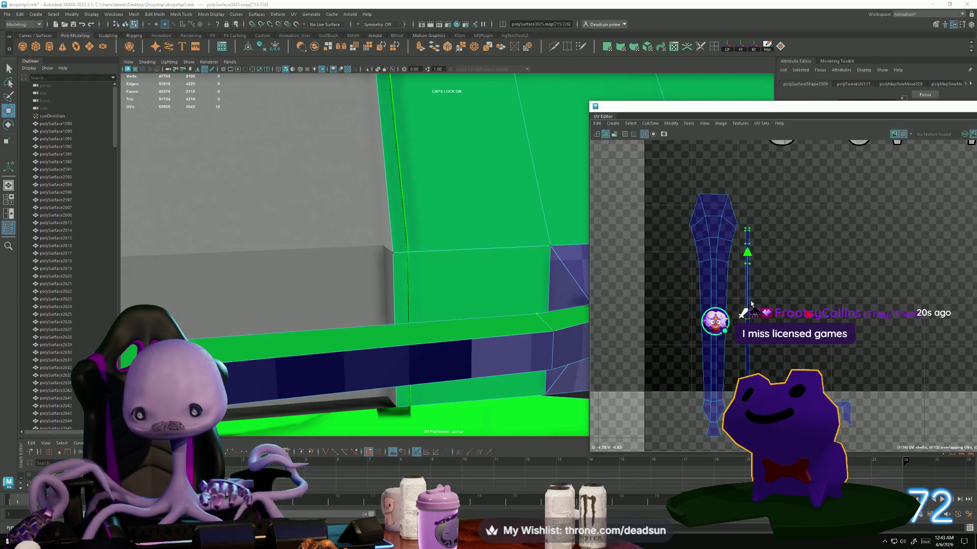
middle_drag(732, 324, 734, 319)
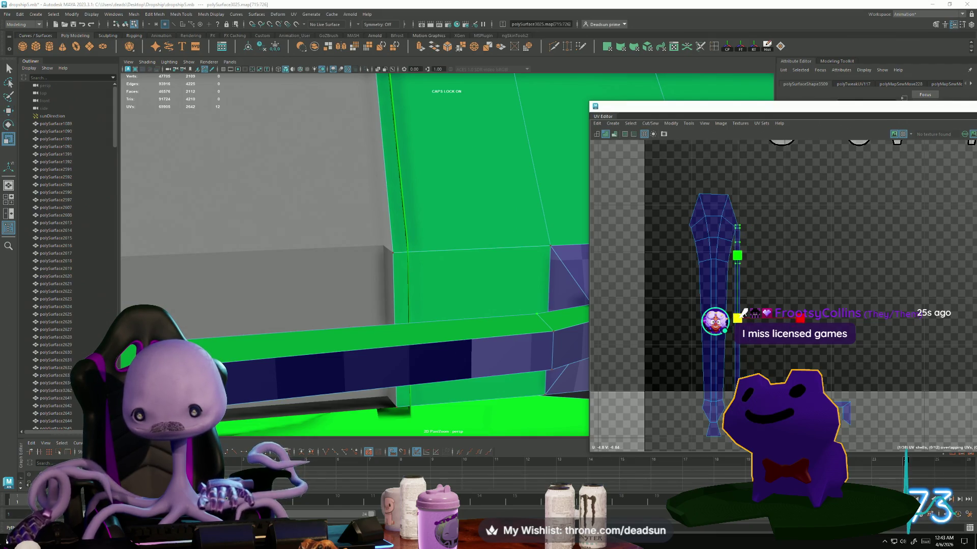
key(w)
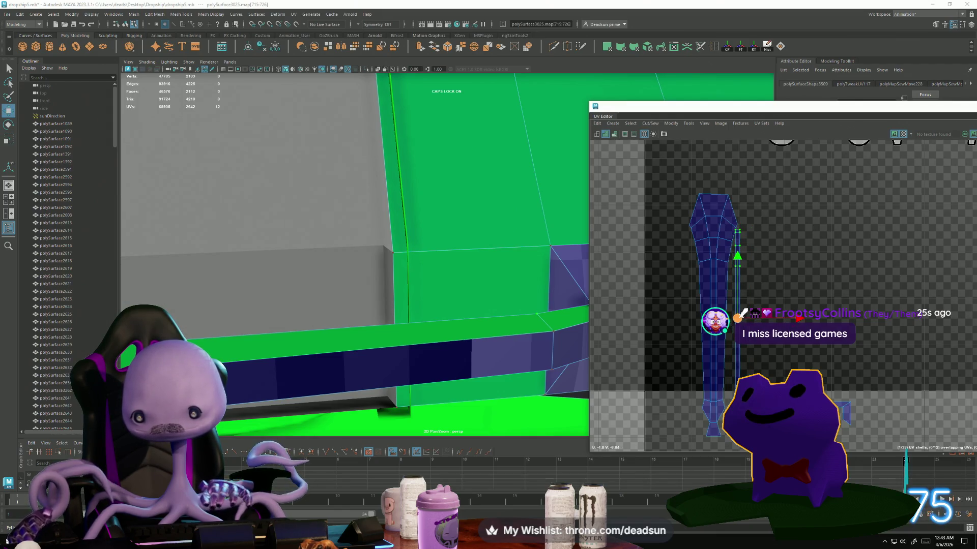
middle_drag(737, 318, 731, 318)
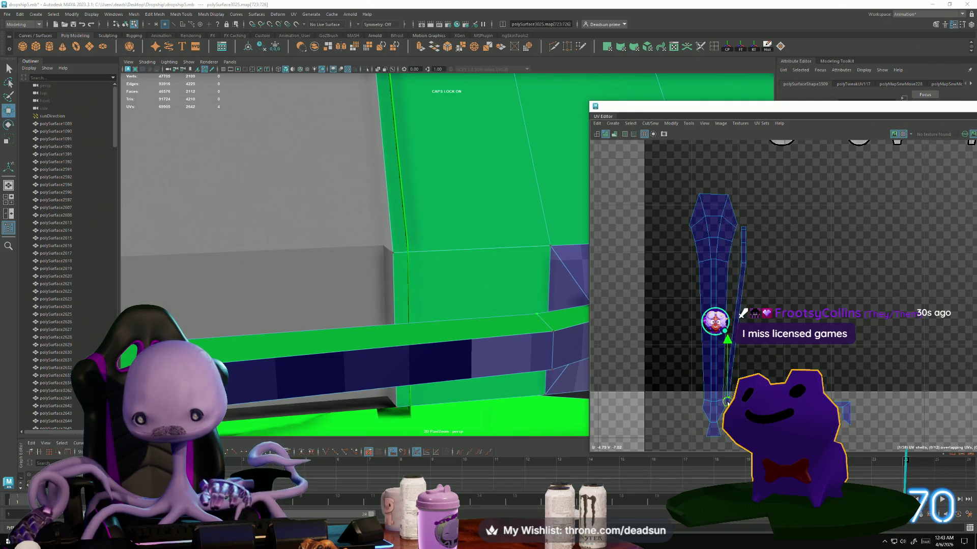
middle_drag(743, 267, 740, 247)
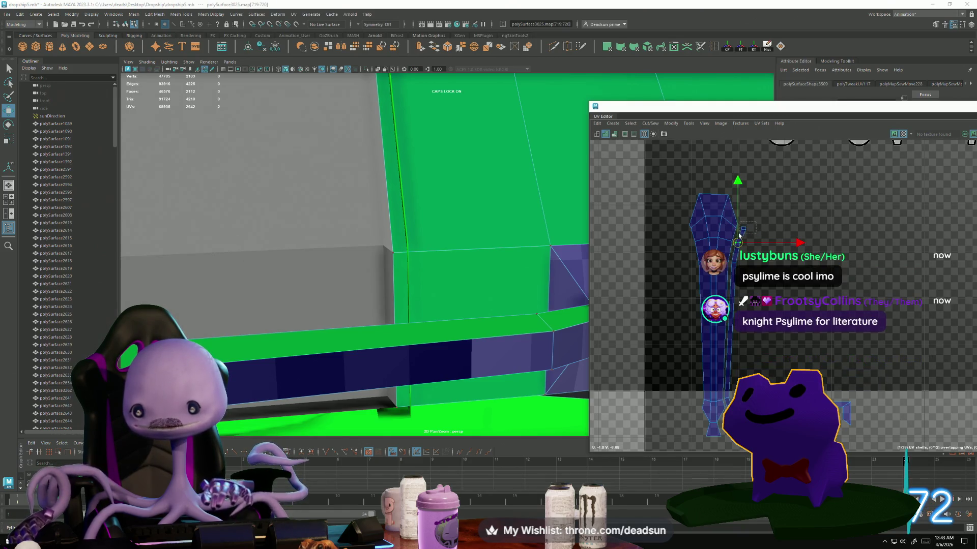
Step: Softly pull the strip's top-corner UVs toward the shell
drag(738, 235, 739, 234)
scroll(741, 233, up, 5)
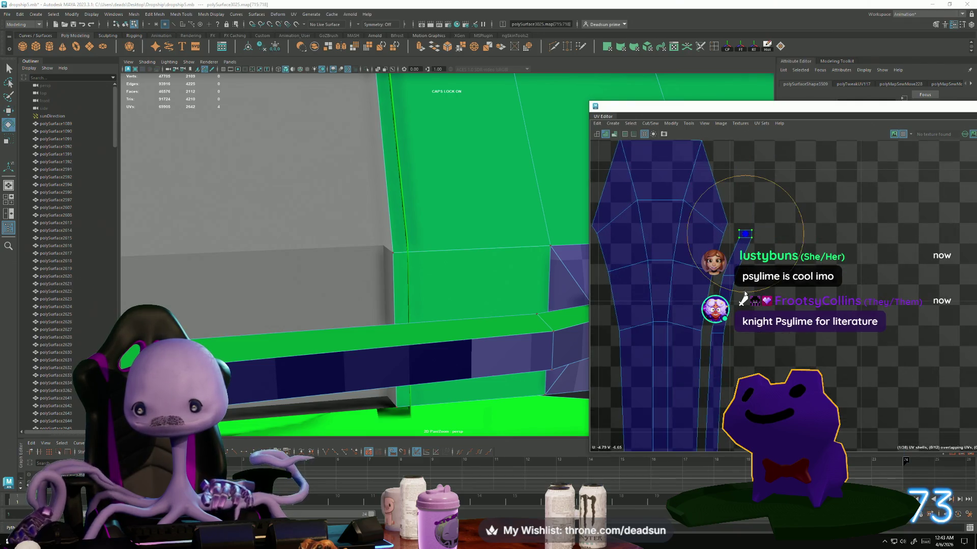
middle_drag(744, 294, 732, 296)
key(w)
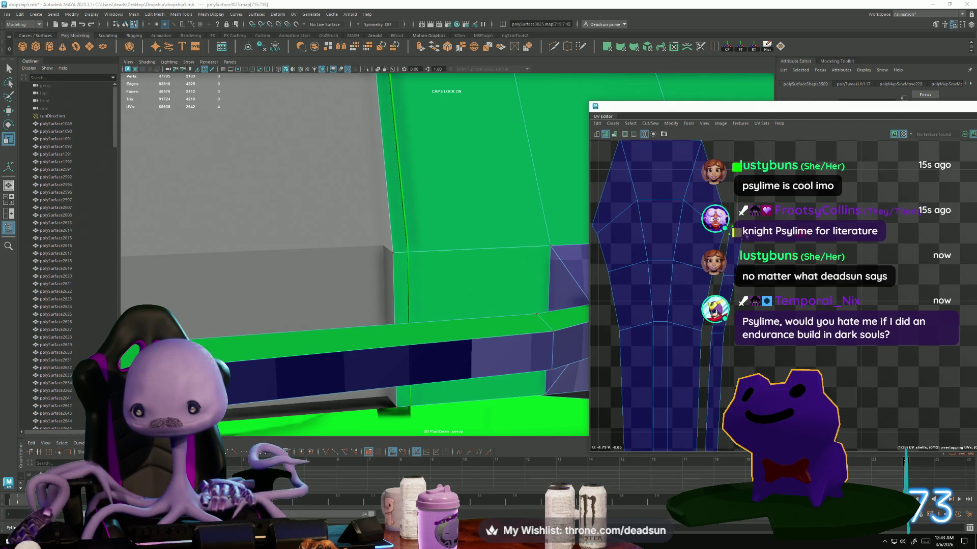
Step: Select the shared seam edges and Move and Sew the strip onto the wide shell
click(719, 277)
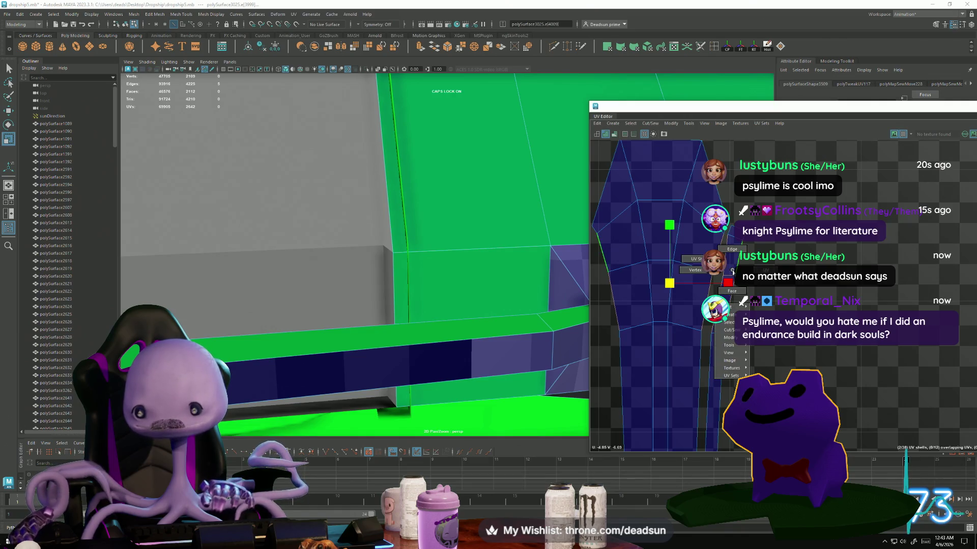
key(ctrl+F12)
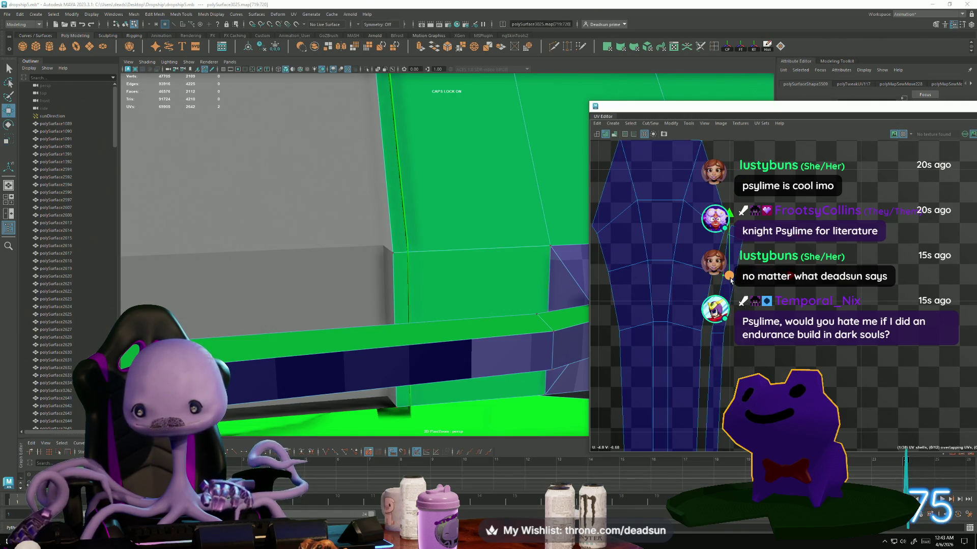
double_click(723, 277)
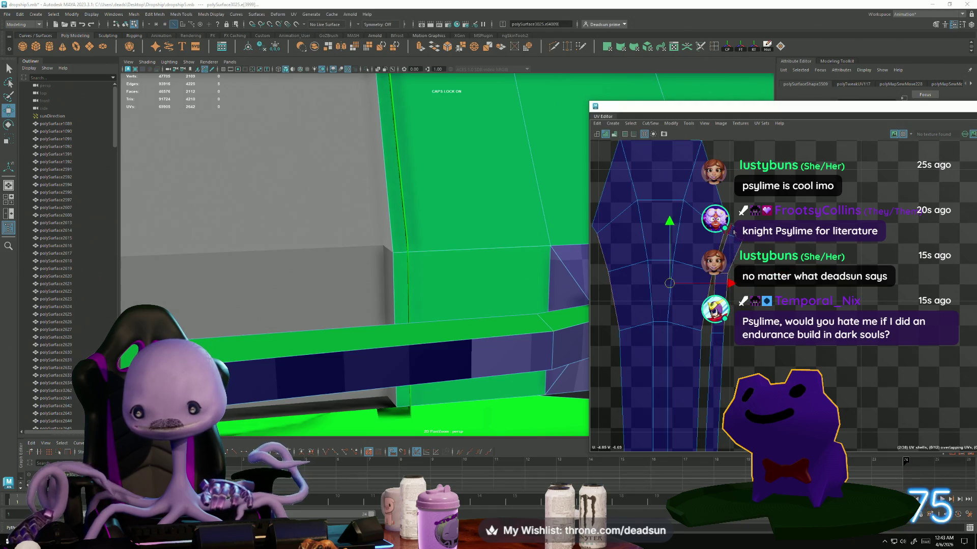
click(704, 352)
scroll(682, 325, down, 5)
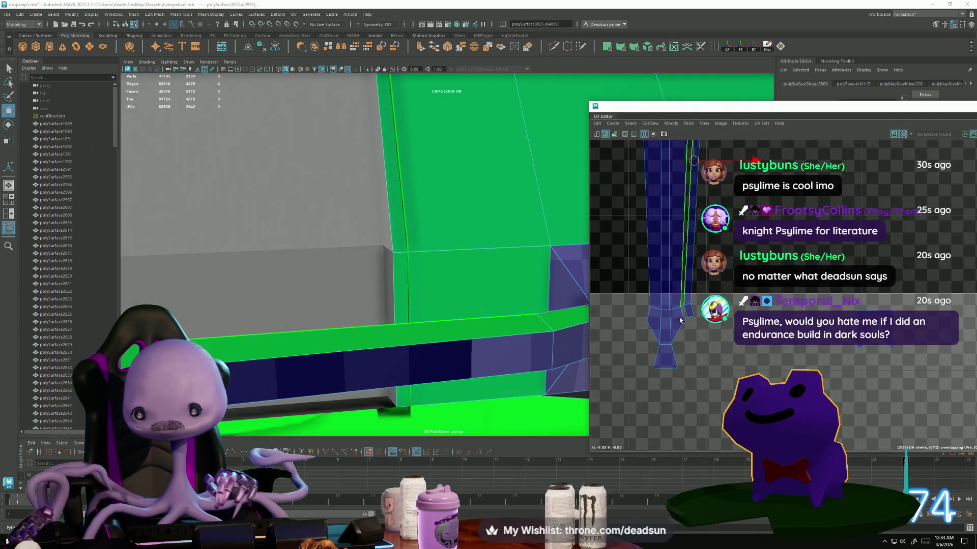
scroll(681, 320, up, 2)
shift+click(673, 286)
click(647, 125)
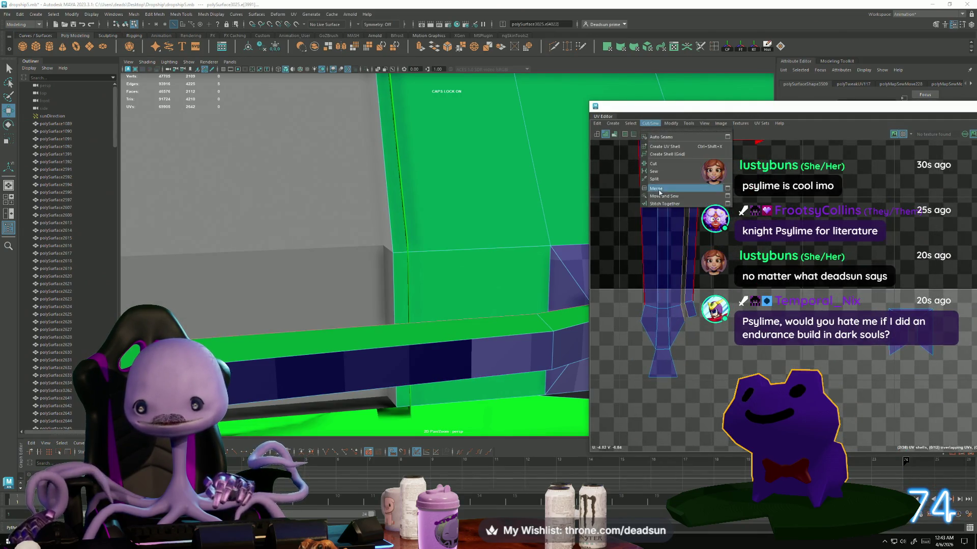
click(674, 197)
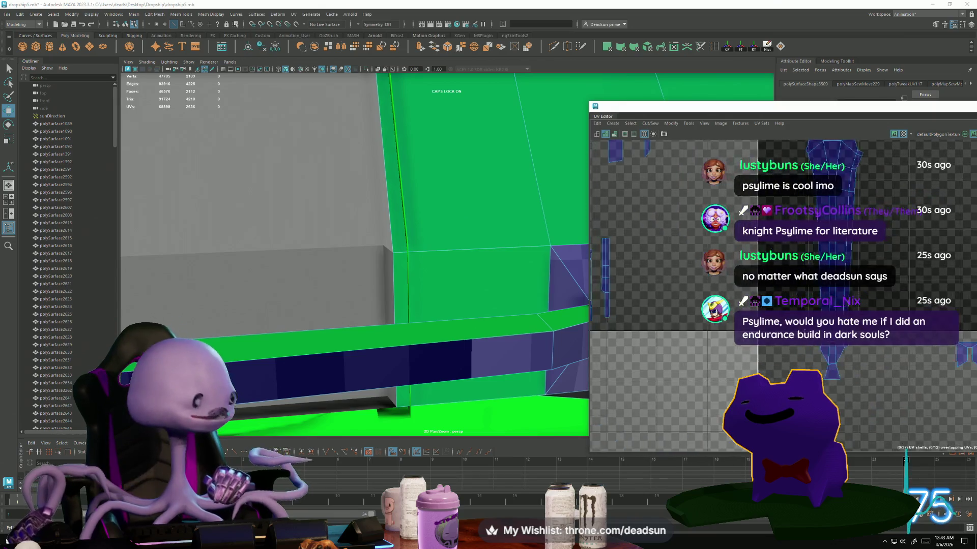
Step: Frame another part of the layout, select a shell, and show tiles U-6V-9 and U-5V-9
key(f)
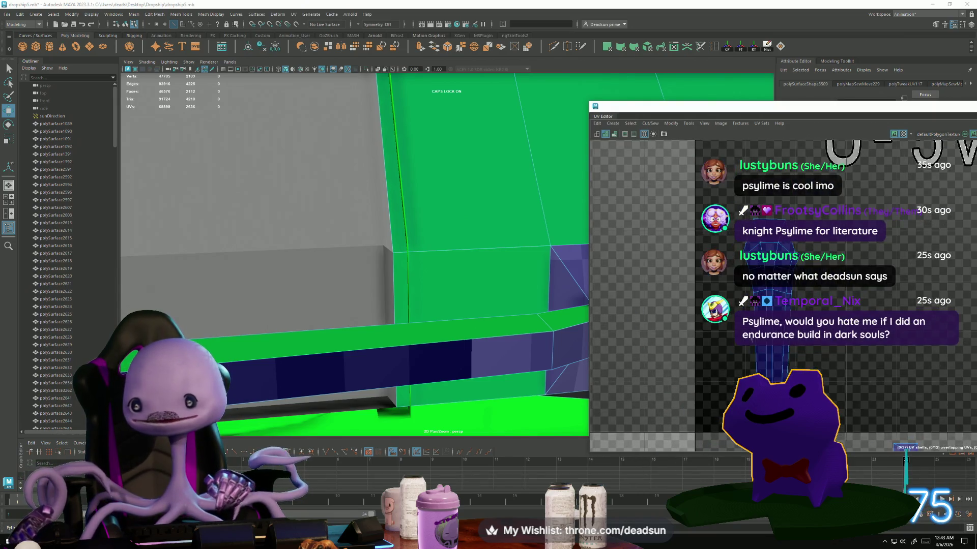
click(762, 240)
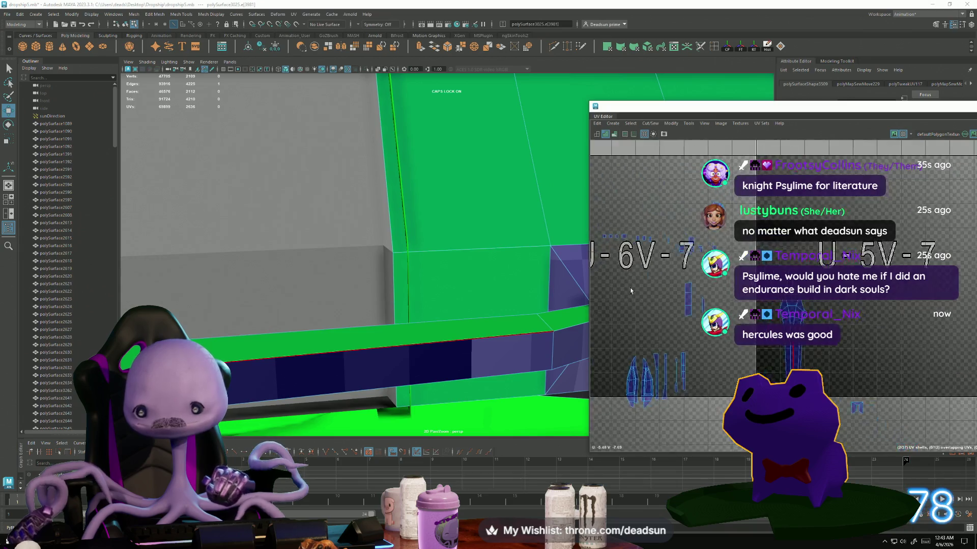
scroll(629, 288, down, 3)
alt+middle_drag(611, 304, 713, 429)
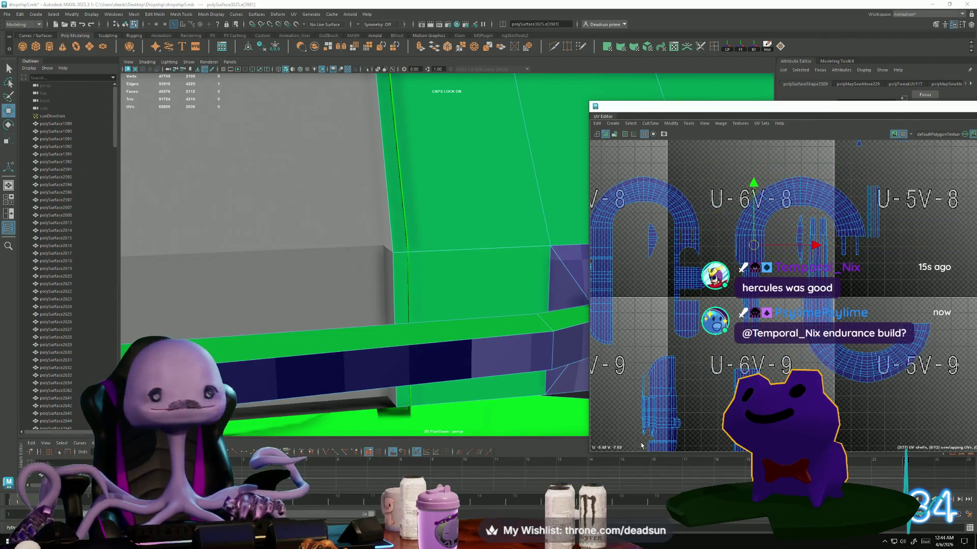
scroll(802, 253, up, 6)
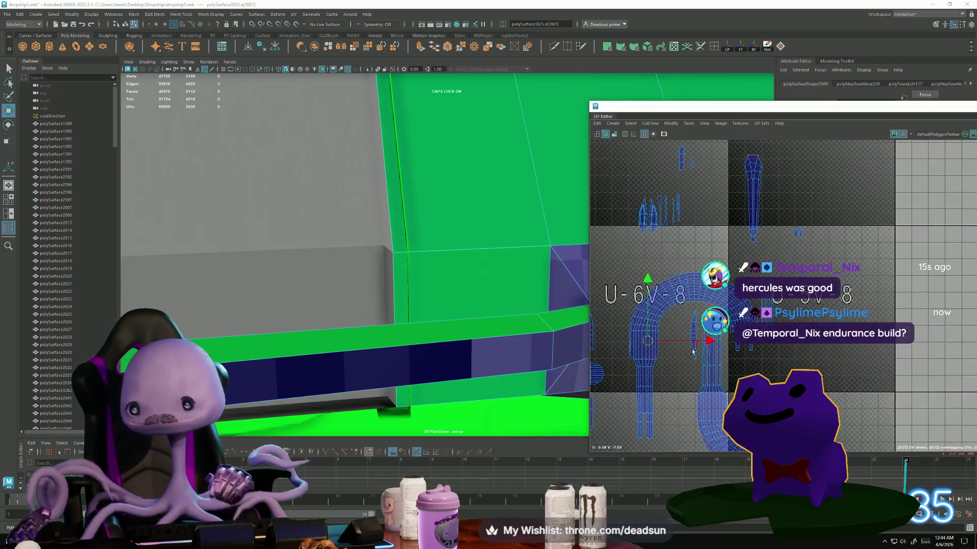
scroll(687, 294, down, 5)
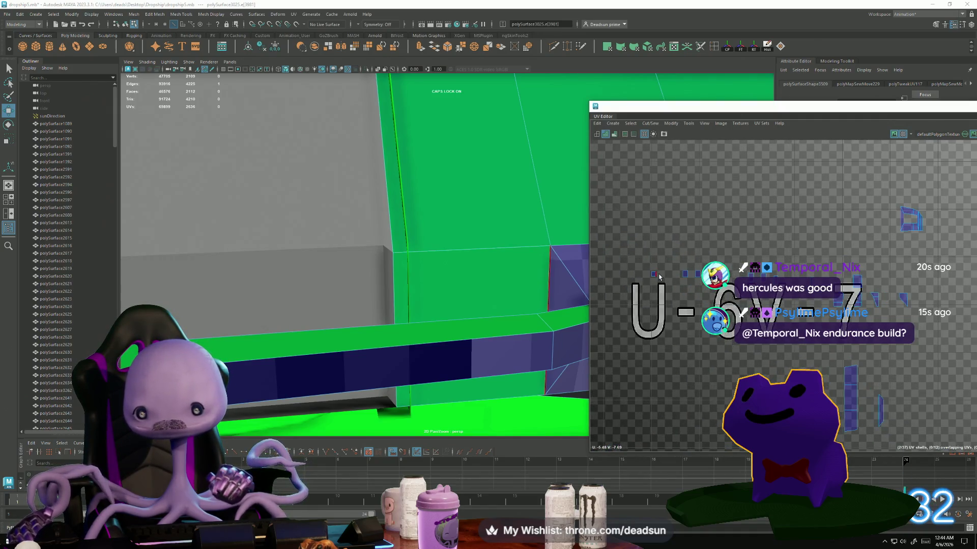
Step: Move and Sew two seam edges to merge small pieces into neighbouring shells
click(660, 277)
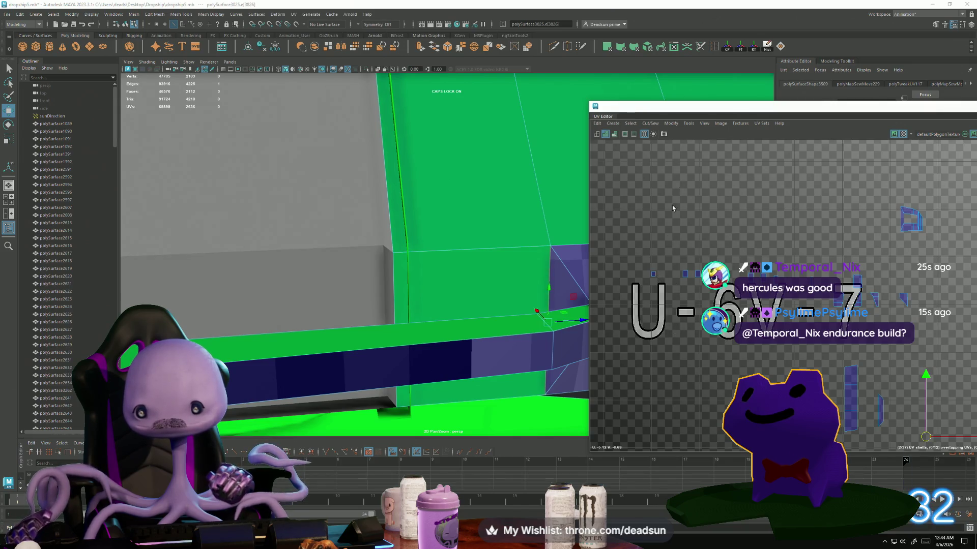
click(646, 130)
click(659, 194)
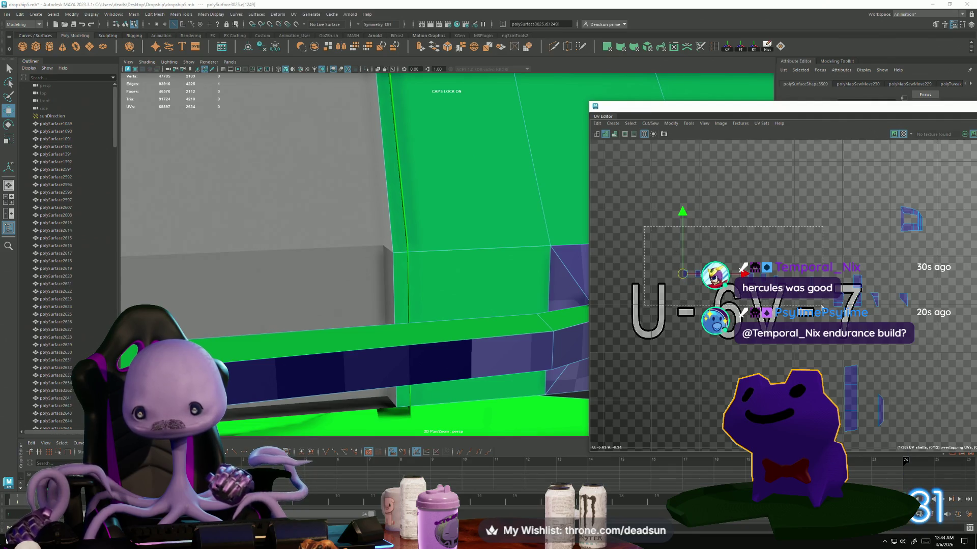
alt+middle_drag(643, 229, 733, 285)
scroll(733, 286, up, 2)
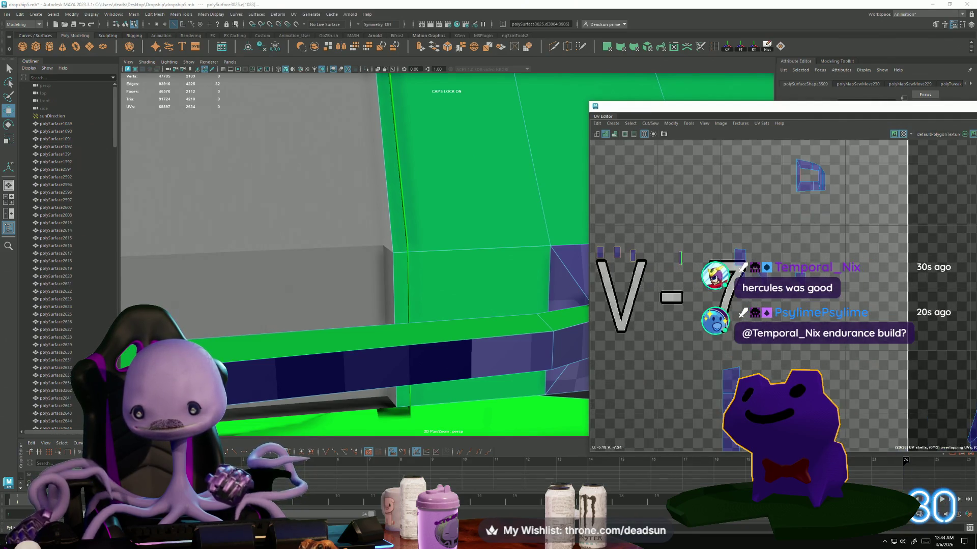
click(703, 295)
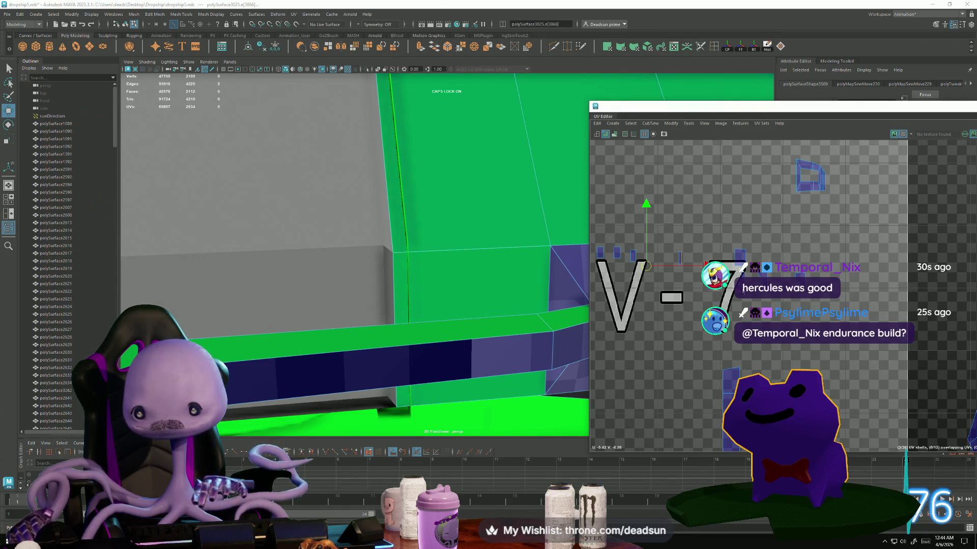
click(650, 123)
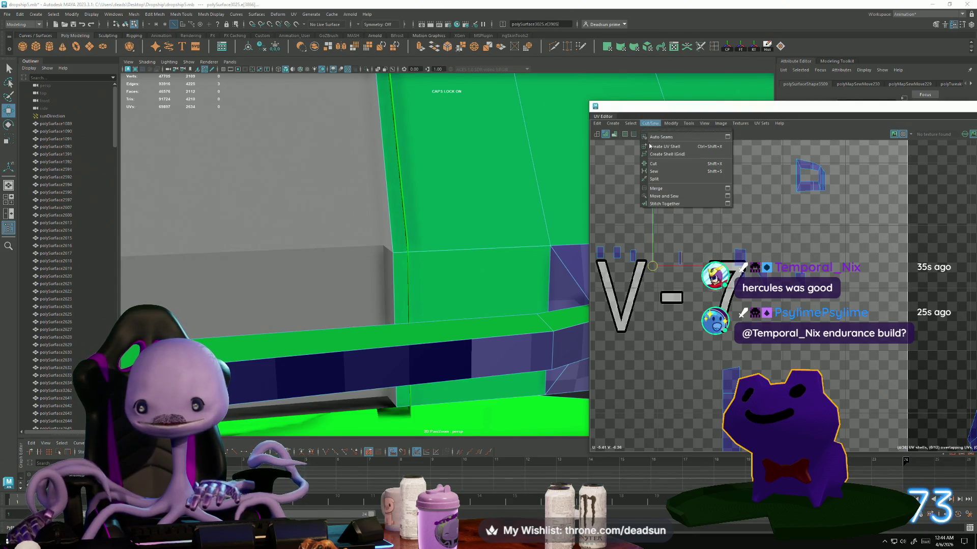
click(671, 196)
Step: Sew two more small pieces onto their neighbours, repeating the sew with G
click(716, 272)
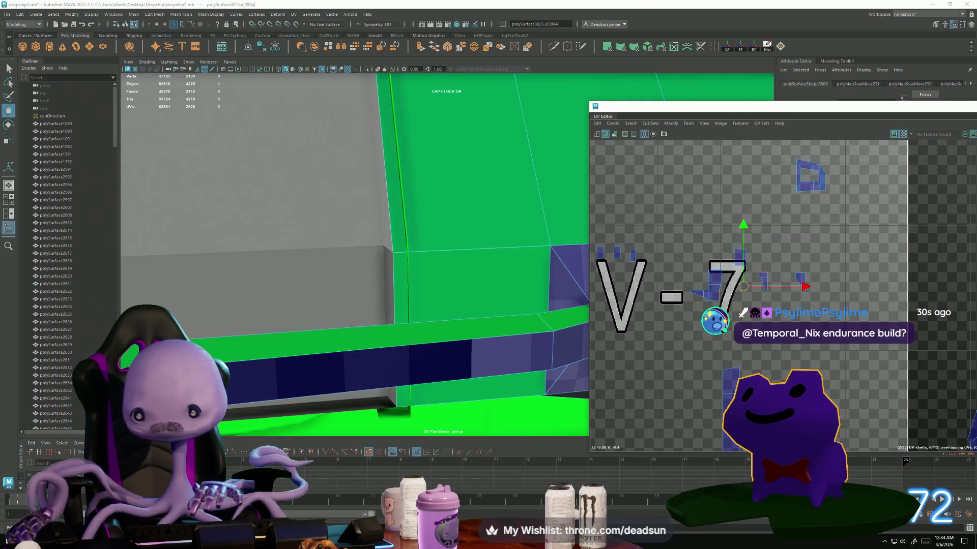
click(652, 123)
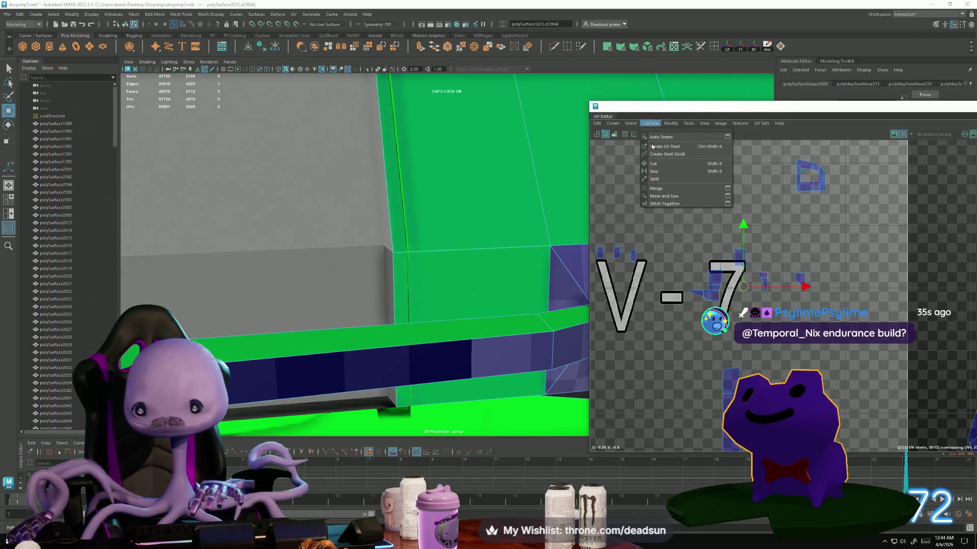
click(666, 196)
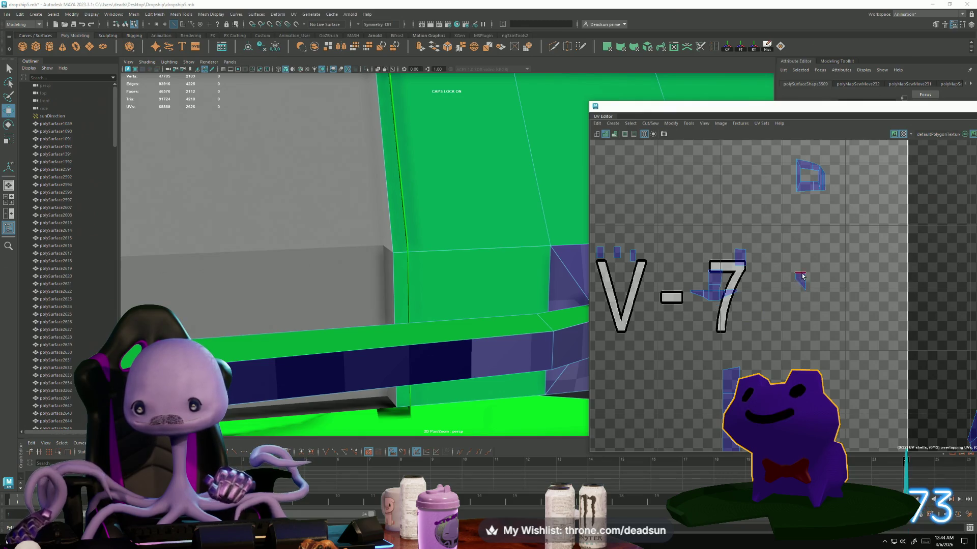
click(802, 288)
key(g)
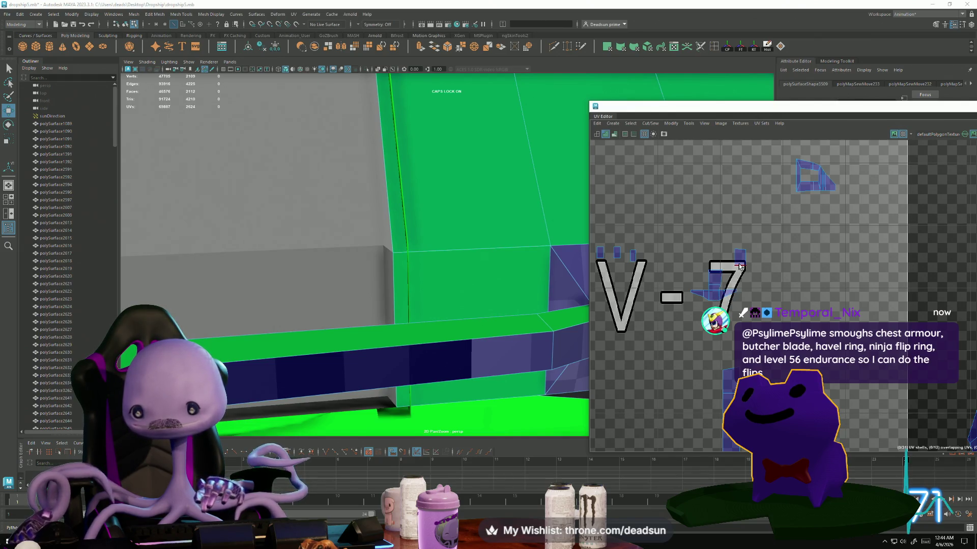
Step: Clear the selection, pick an edge on the small shell, and show tiles U-6V-8 and U-5V-8
click(733, 280)
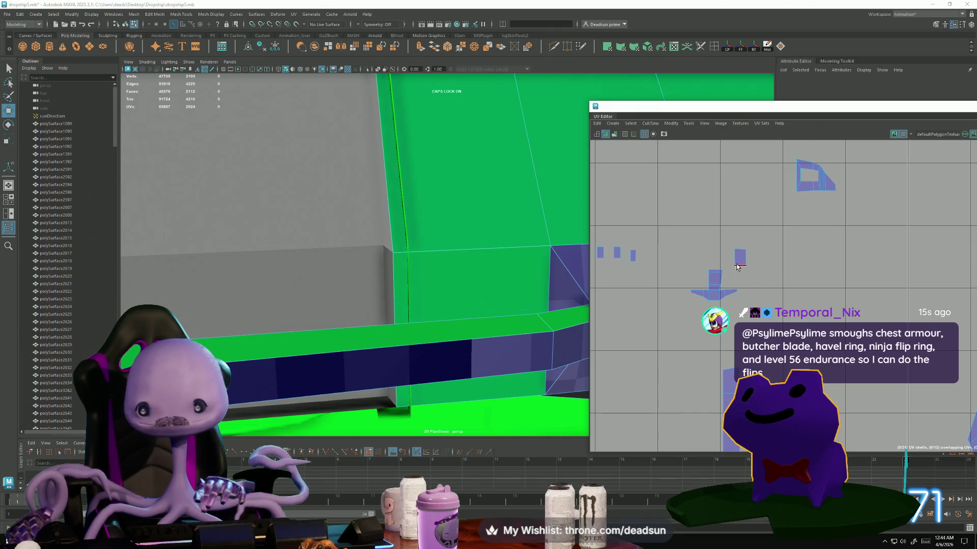
click(738, 266)
scroll(694, 258, down, 6)
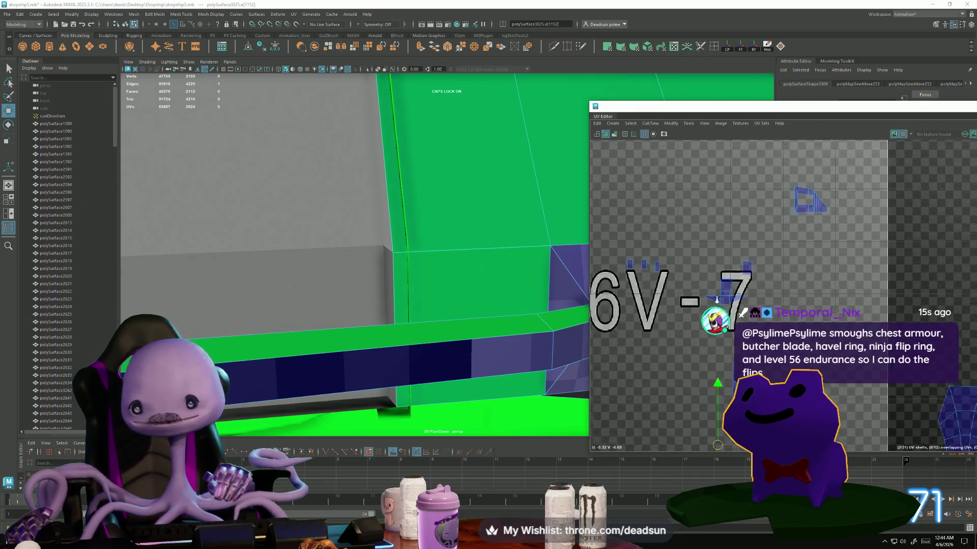
mouse_move(608, 411)
alt+middle_down()
mouse_move(656, 225)
mouse_move(668, 366)
alt+middle_up()
scroll(672, 256, down, 2)
Step: Try moving the small UV shells toward tile U-6V-8 twice, undoing each move
click(656, 199)
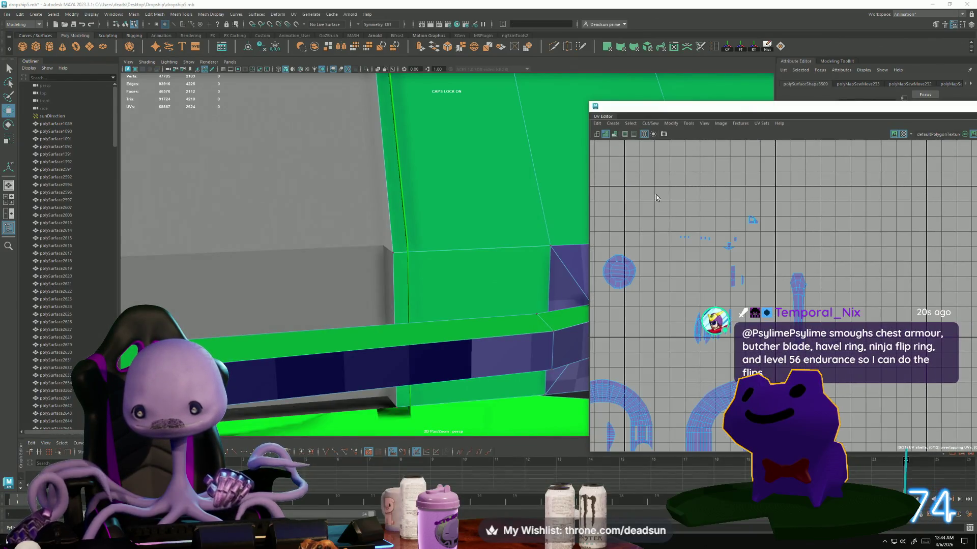
drag(761, 263, 761, 262)
drag(718, 214, 676, 348)
key(ctrl+z)
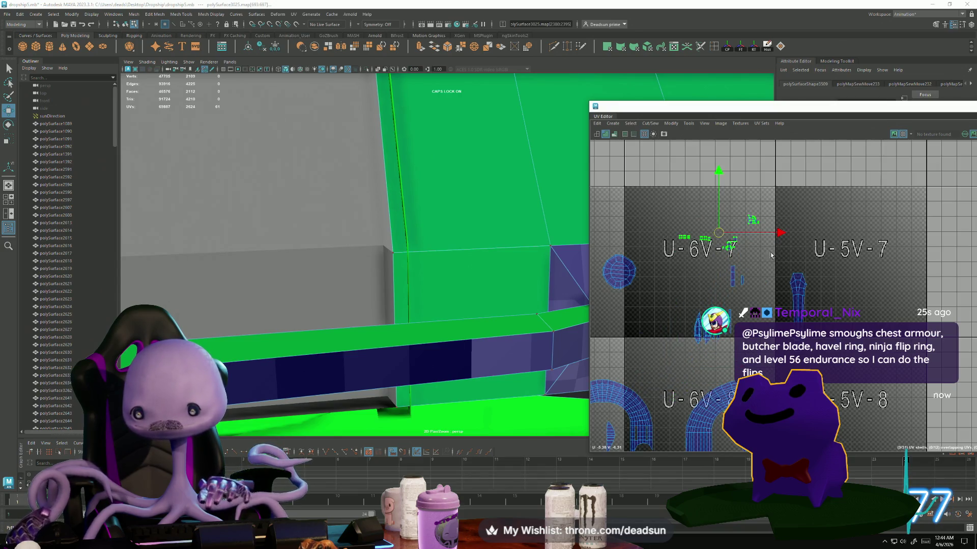
click(663, 188)
drag(786, 260, 785, 260)
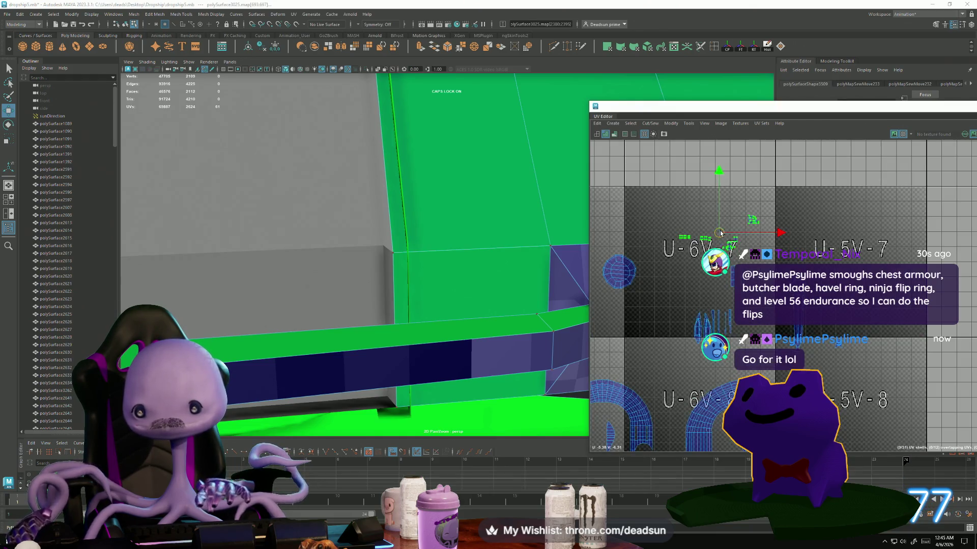
scroll(727, 249, up, 8)
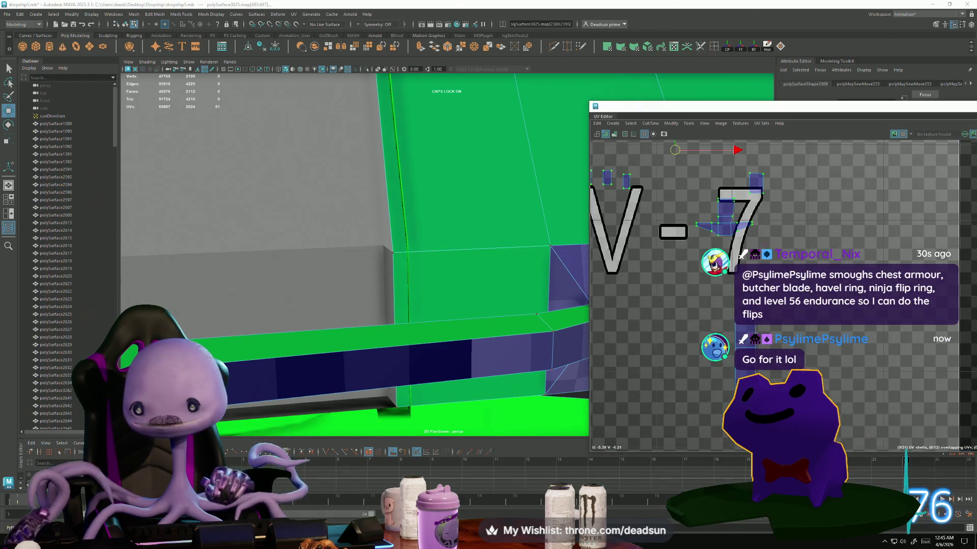
scroll(727, 249, up, 4)
scroll(753, 331, down, 5)
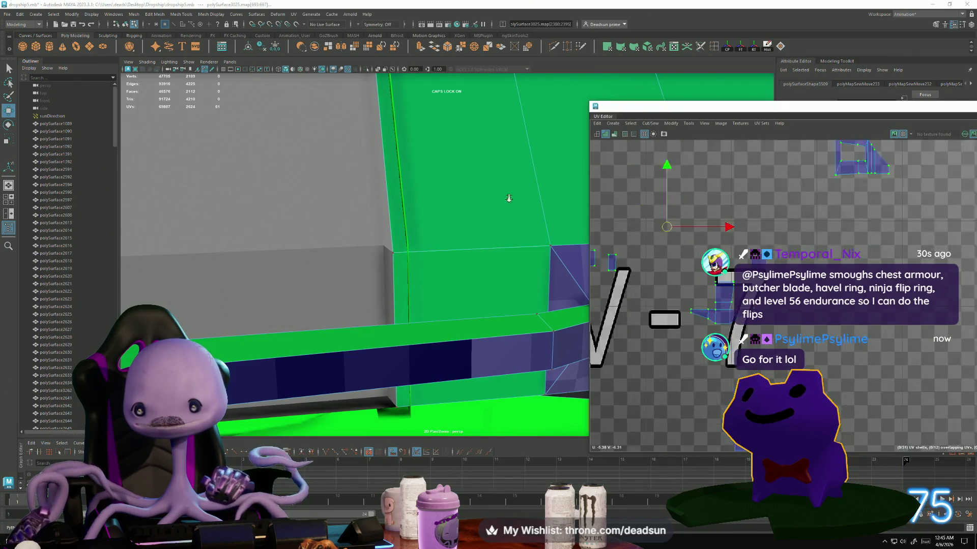
scroll(758, 341, down, 1)
middle_drag(684, 251, 664, 271)
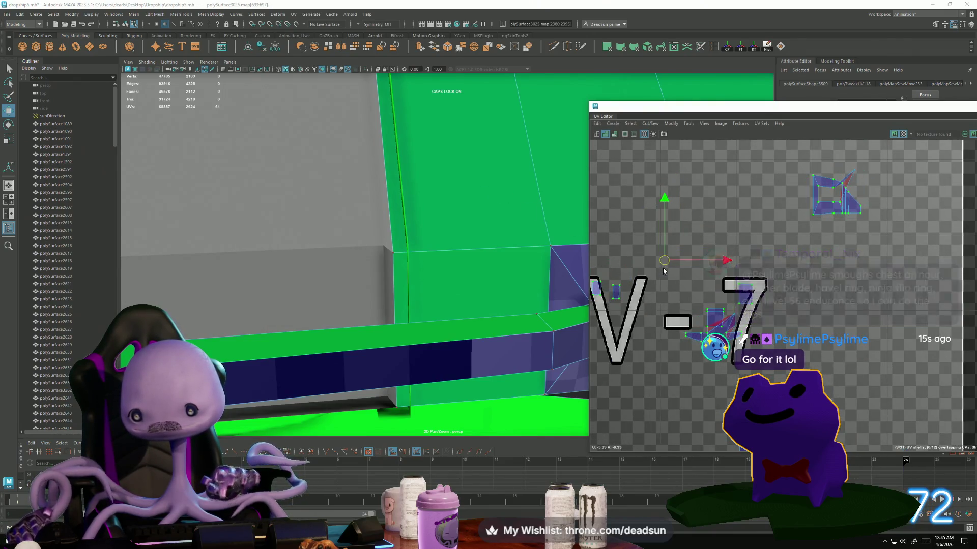
key(ctrl+z)
Step: Open Maya's File menu
scroll(626, 215, down, 3)
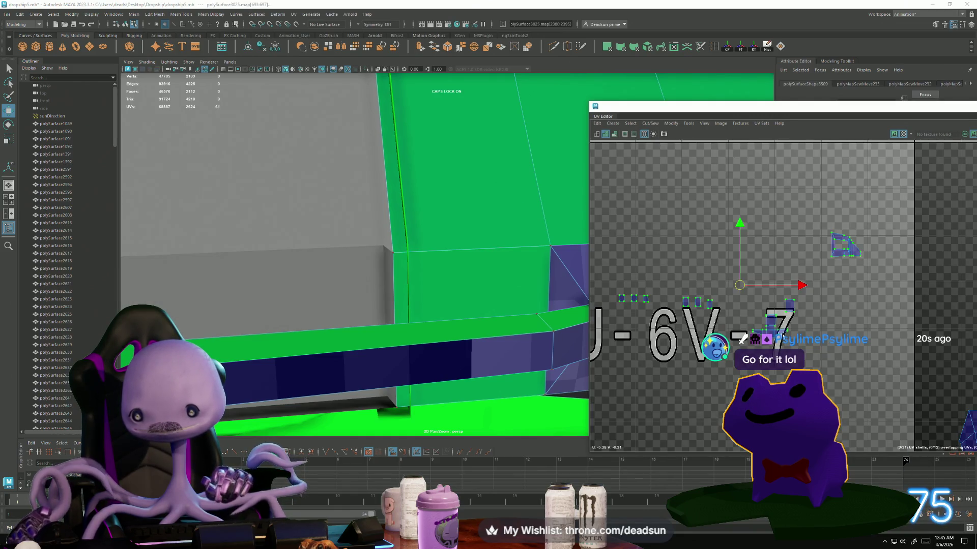
scroll(806, 375, down, 3)
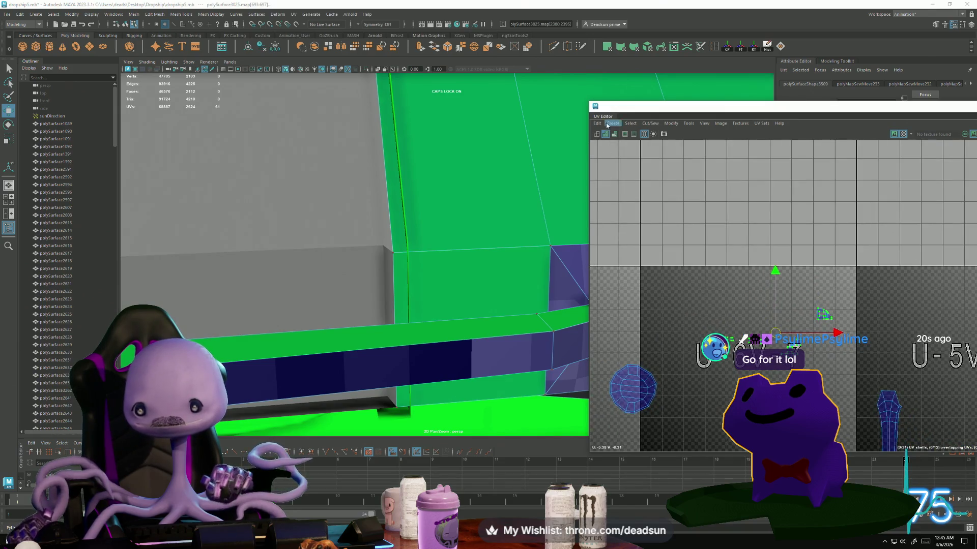
click(5, 12)
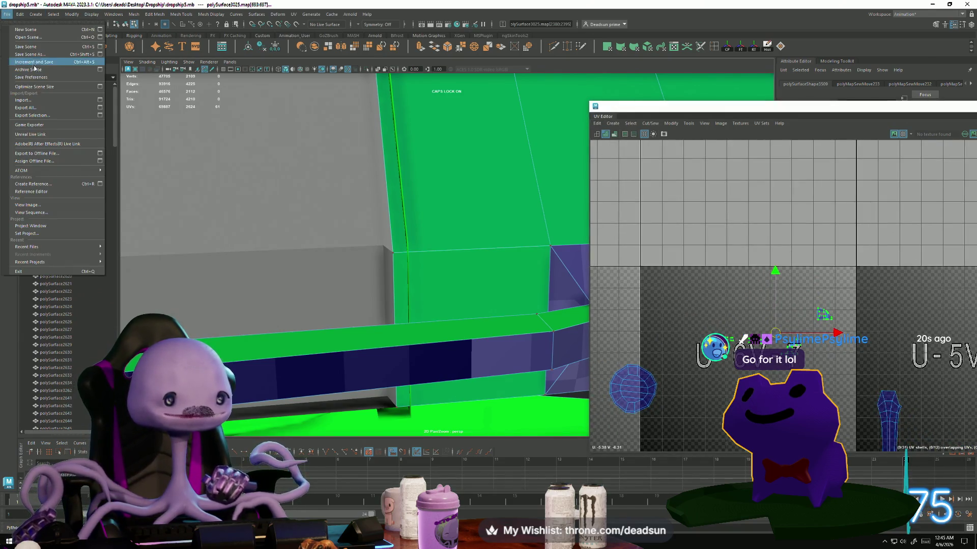
Step: Increment and Save the scene as dropship5.mb, close the UV Editor, and quit Maya
click(40, 48)
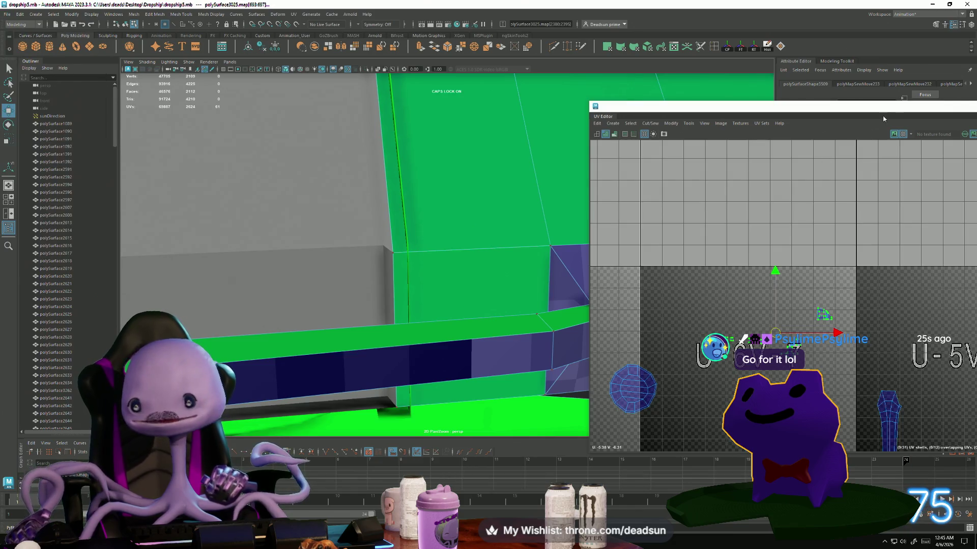
drag(884, 119, 603, 105)
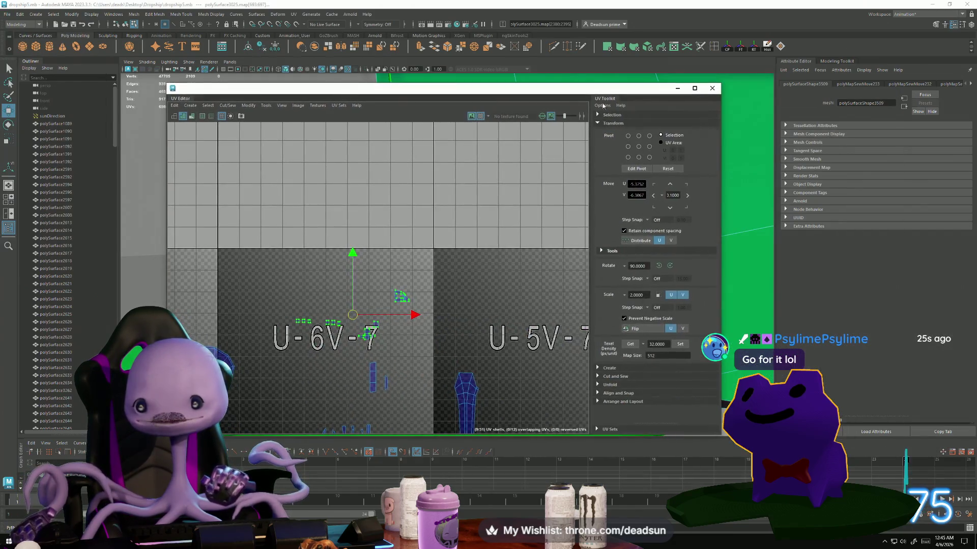
click(711, 89)
click(966, 4)
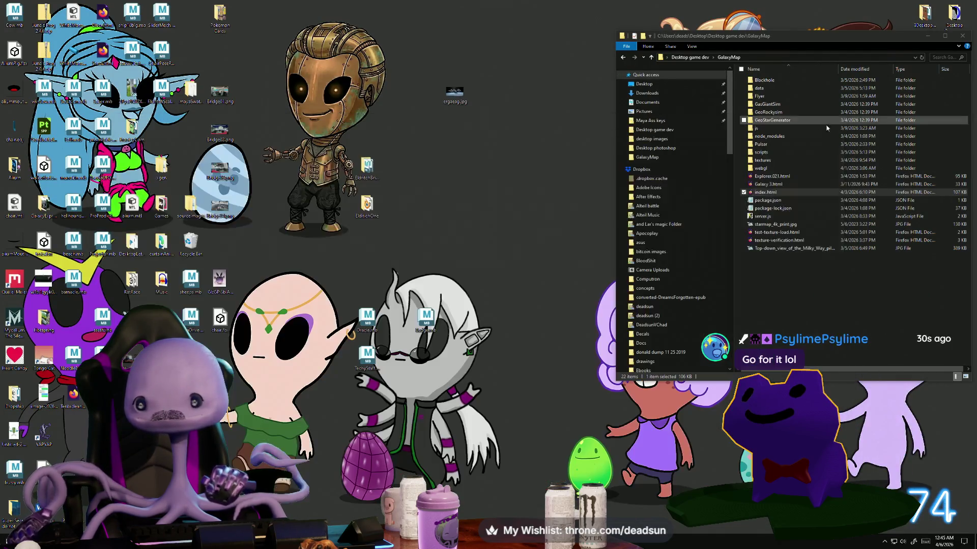
Step: Search for dropship5 from Start and reposition the Explorer window
double_click(425, 315)
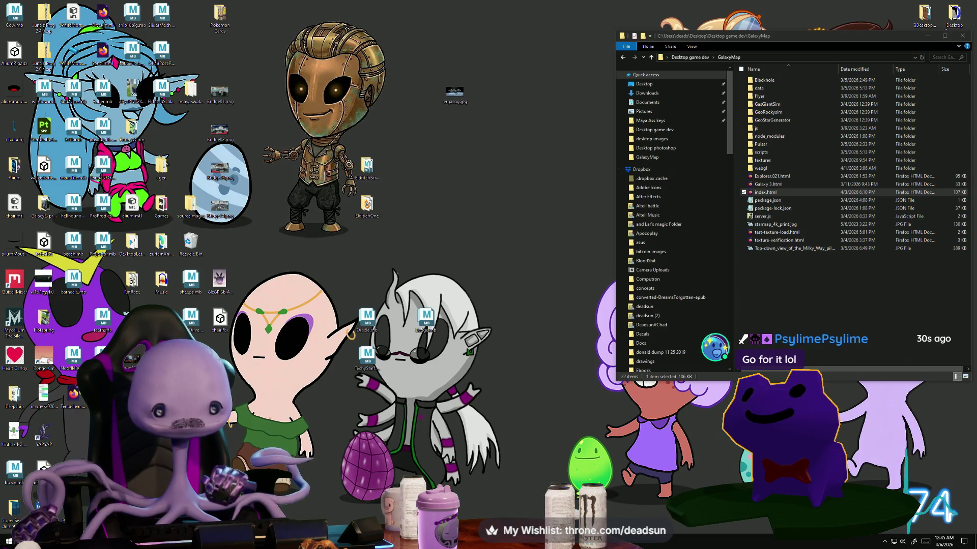
text(drop)
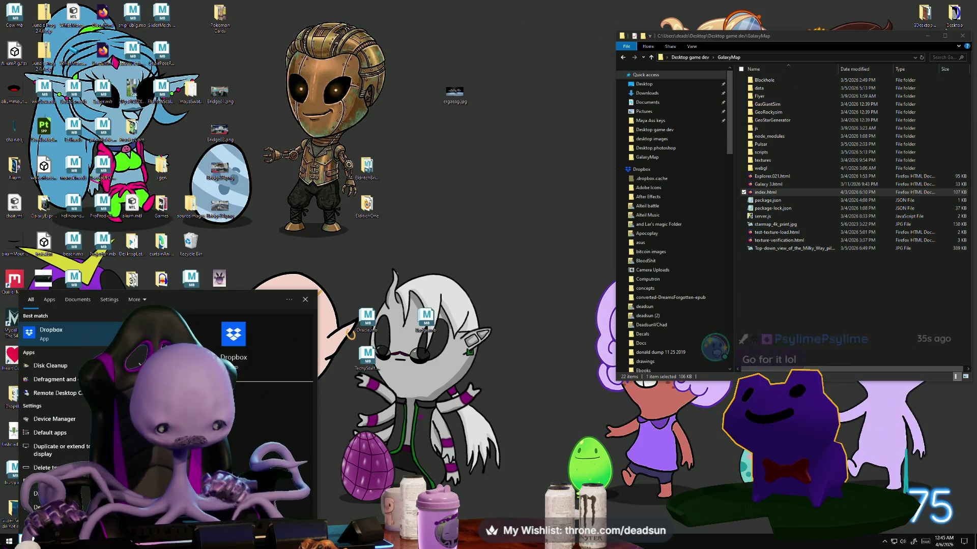
text(ship5)
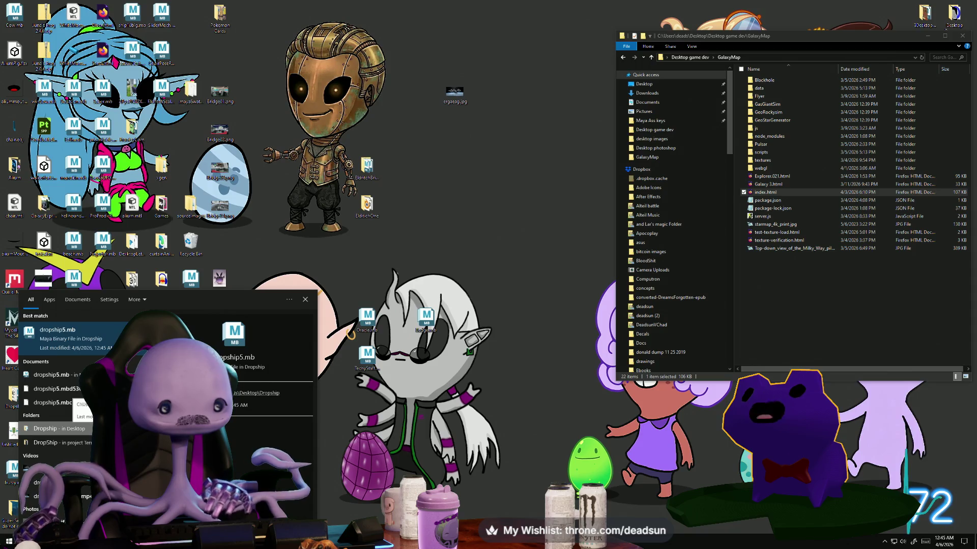
mouse_move(877, 41)
mouse_down()
mouse_move(709, 89)
mouse_move(740, 86)
mouse_up()
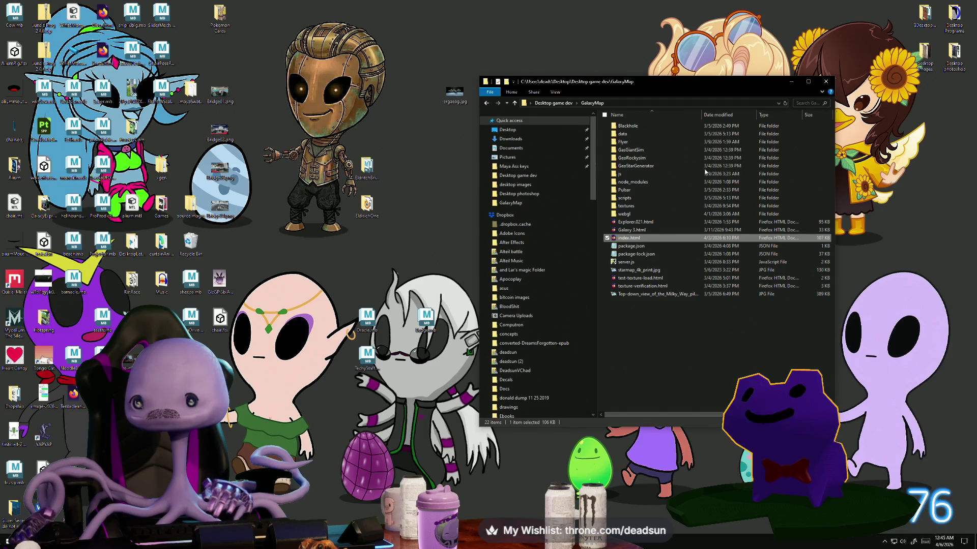
click(14, 165)
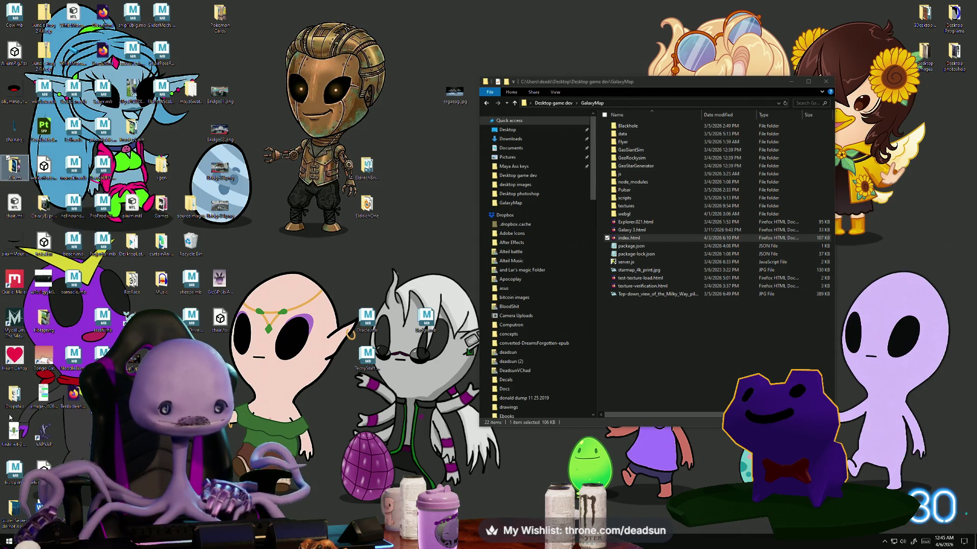
Step: Open the desktop Dropship folder and launch dropship5.mb in Maya
click(6, 402)
key(Return)
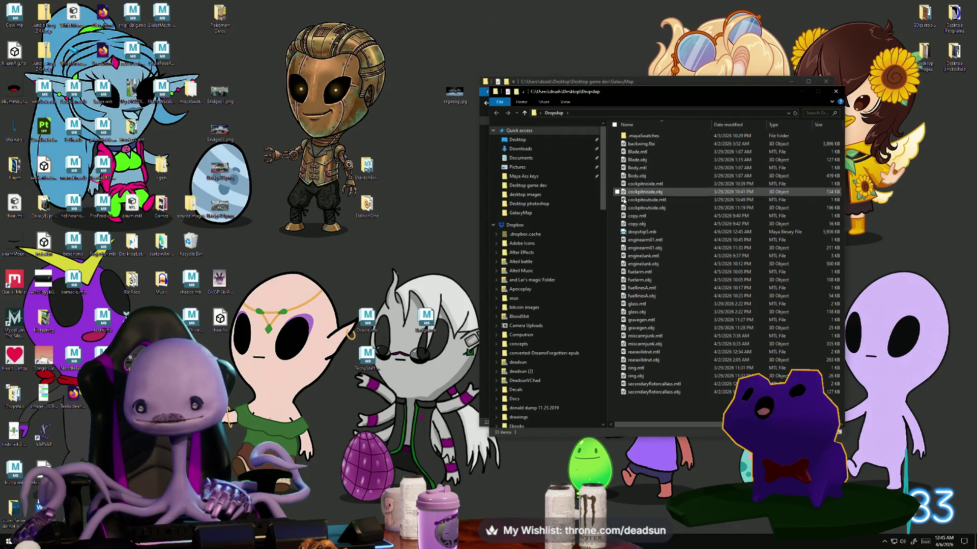
click(645, 232)
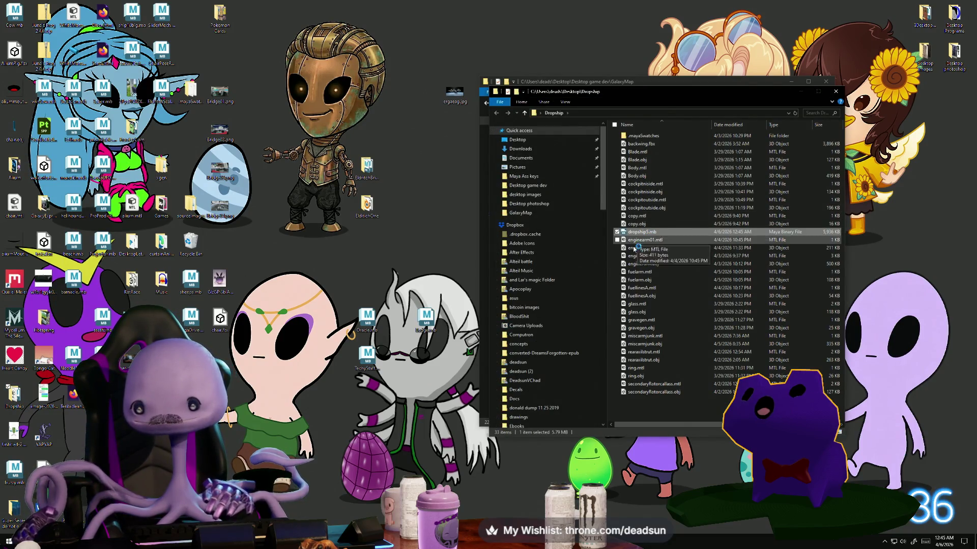
key(Return)
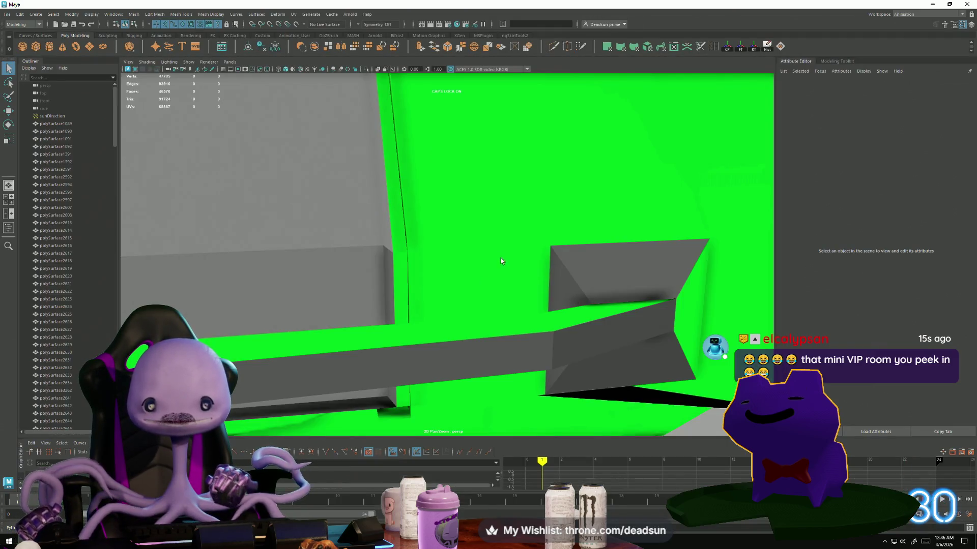
Step: Select polySurface3008 in the Outliner and orbit back out to frame the whole dropship
mouse_move(500, 261)
alt+mouse_down()
mouse_move(386, 212)
mouse_move(332, 220)
mouse_move(327, 206)
alt+mouse_up()
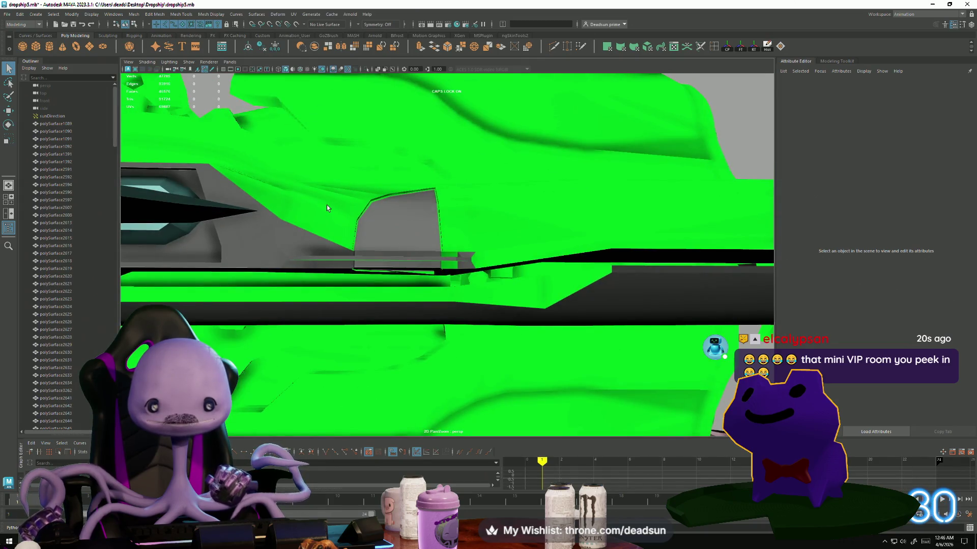
alt+right_drag(327, 205, 238, 159)
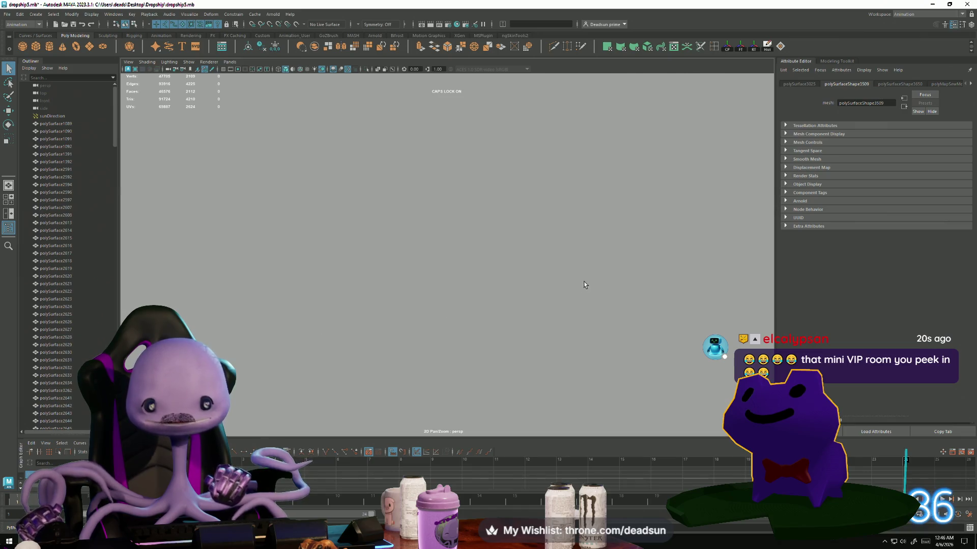
click(56, 123)
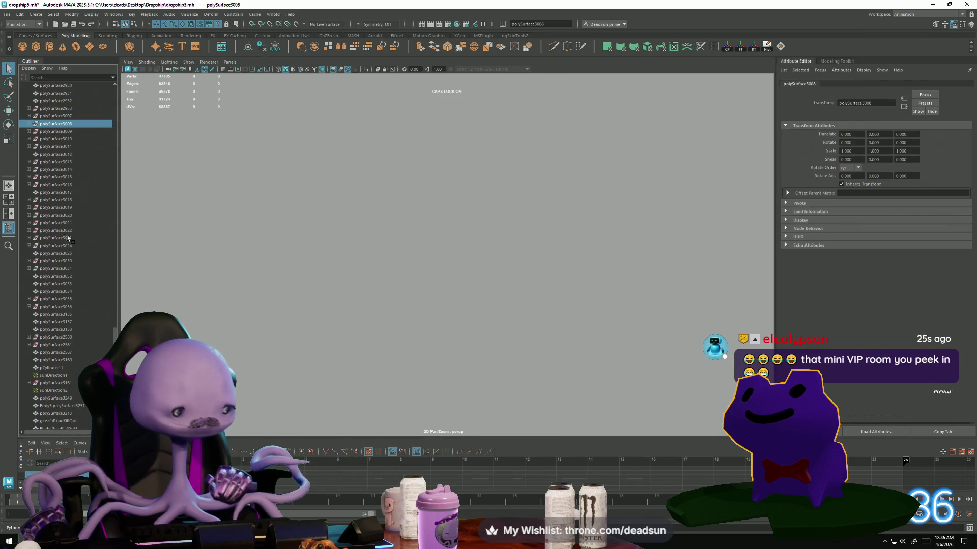
scroll(438, 273, up, 10)
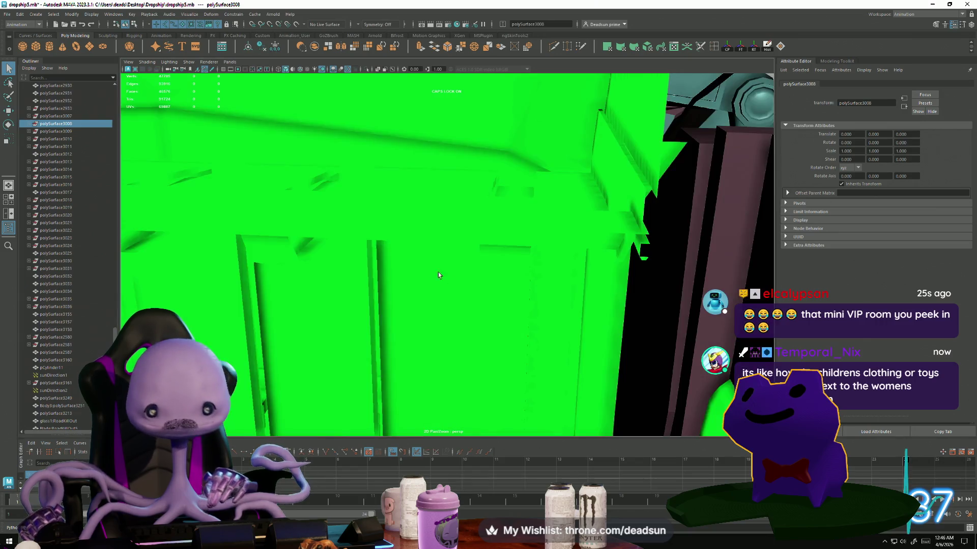
scroll(509, 267, down, 10)
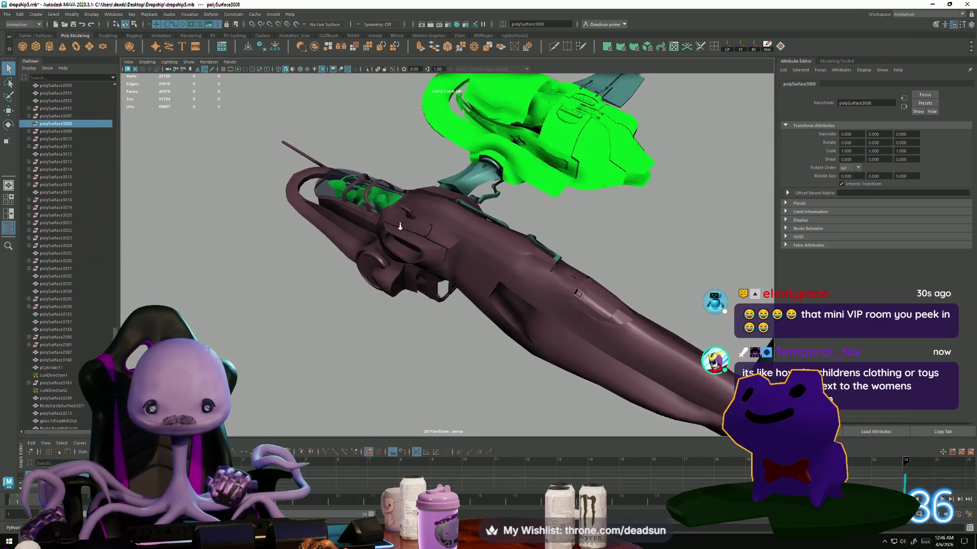
alt+drag(509, 267, 356, 258)
Step: Select the green ring part and open its UV Editor from the Modeling menu set
click(356, 258)
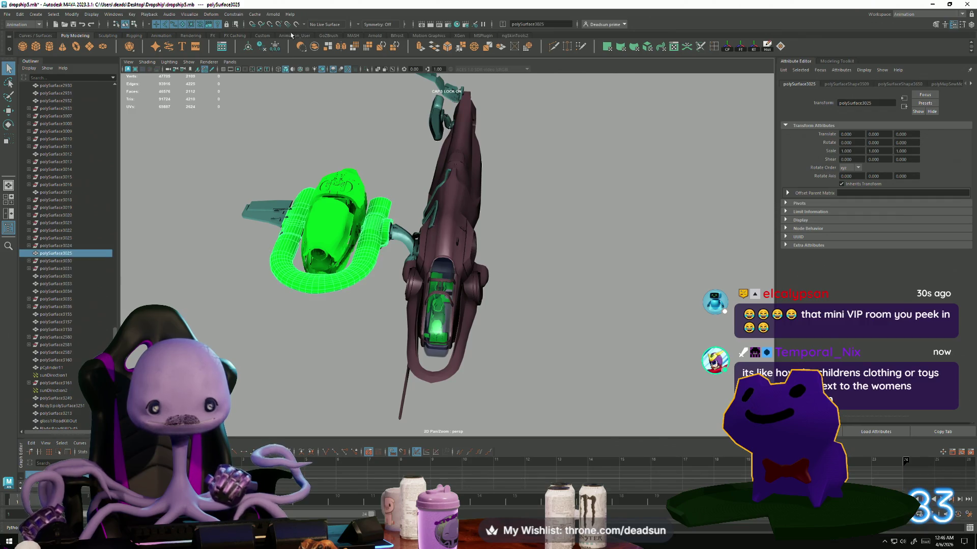
click(36, 26)
click(21, 33)
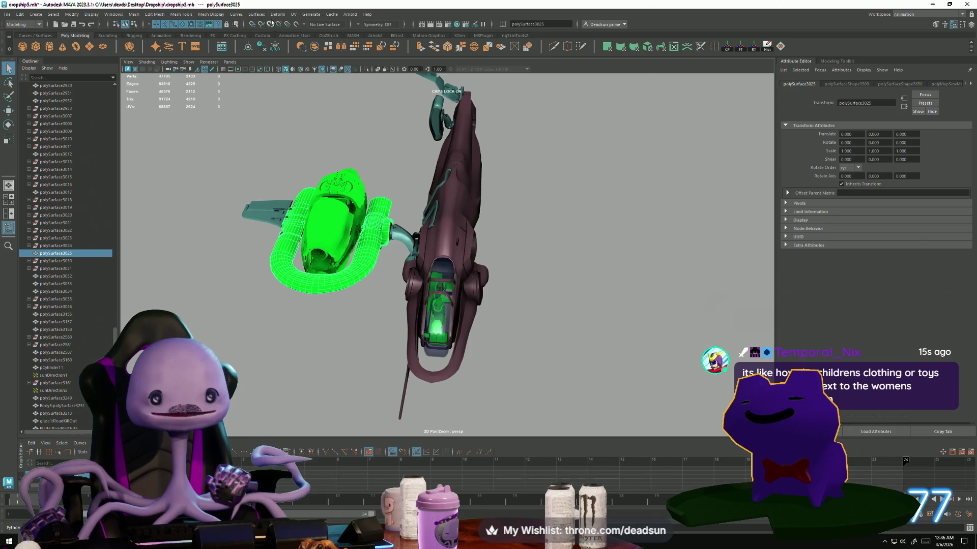
click(294, 14)
click(303, 28)
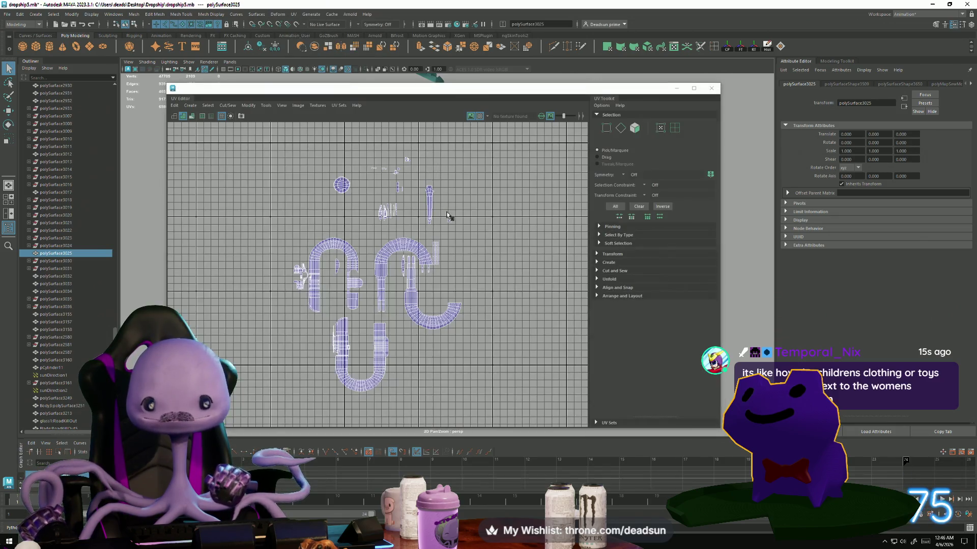
Step: Inspect the ring part's UV shells in the enlarged UV Editor, then close the editor
scroll(465, 266, up, 5)
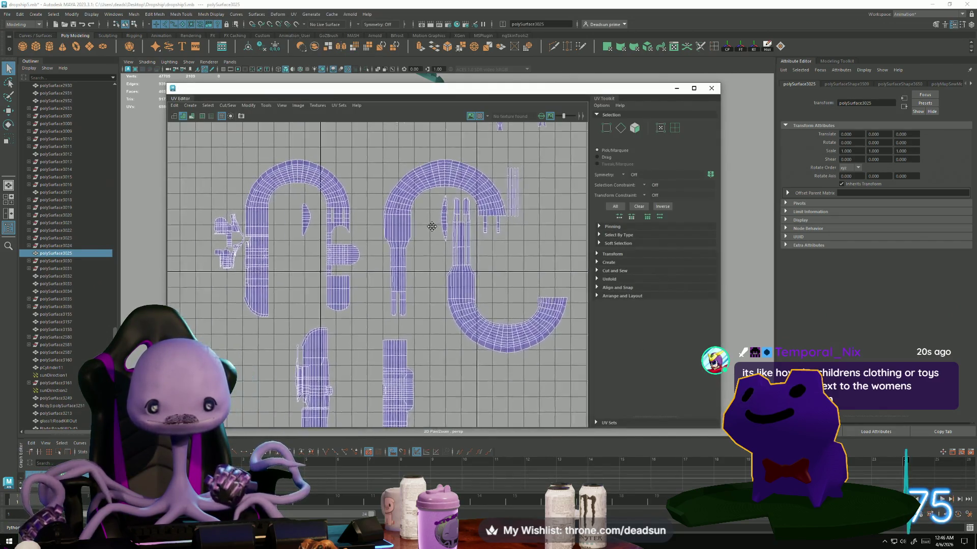
click(692, 88)
scroll(397, 230, down, 5)
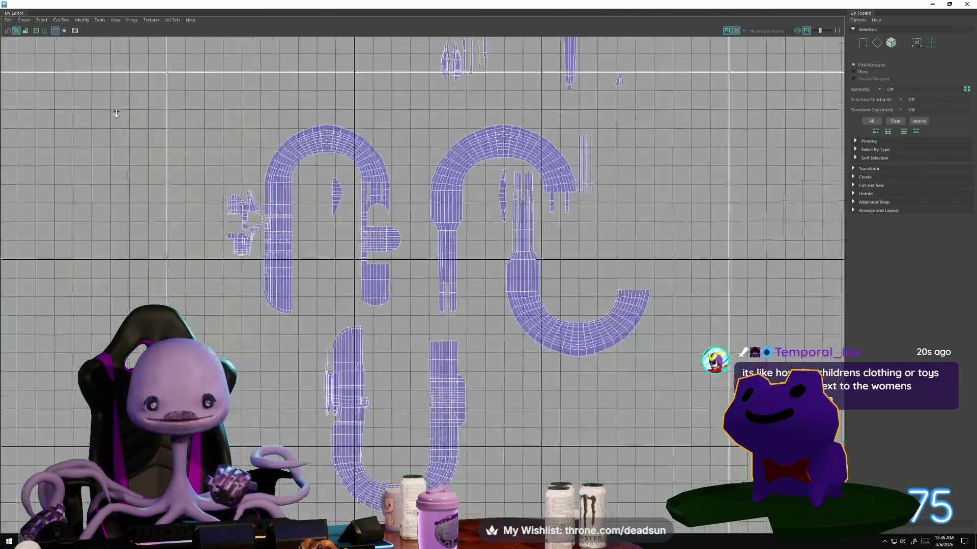
scroll(397, 230, down, 3)
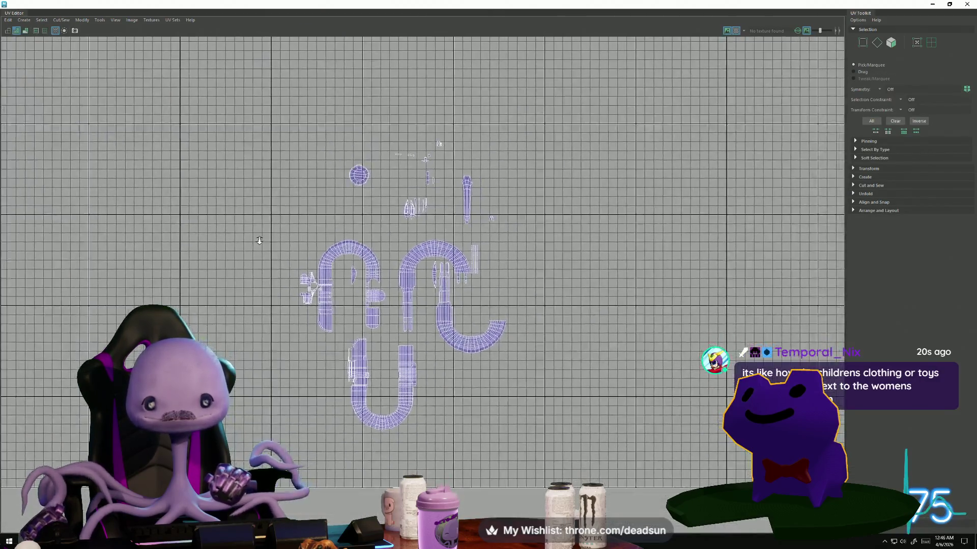
scroll(500, 365, up, 4)
scroll(500, 365, up, 1)
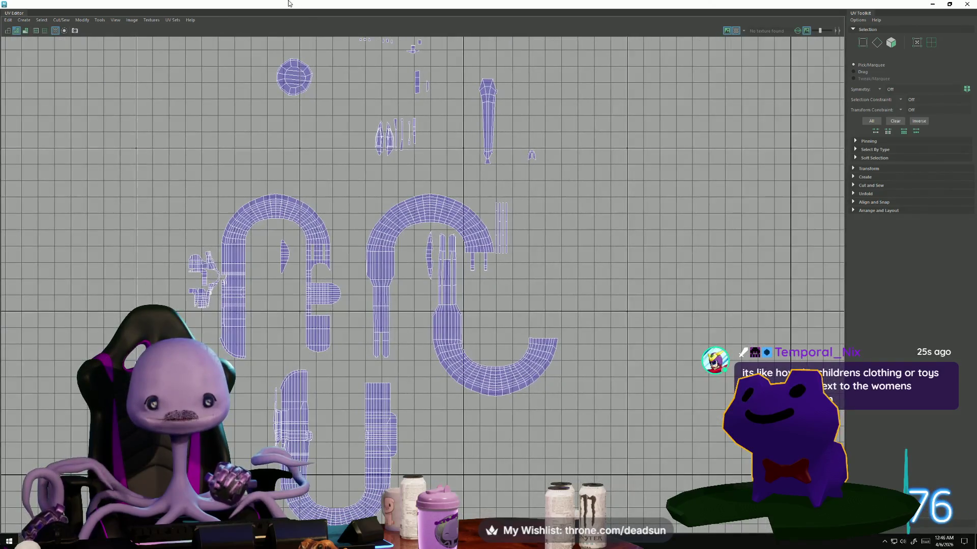
mouse_move(288, 4)
mouse_down()
mouse_move(292, 17)
mouse_move(724, 99)
mouse_move(703, 121)
mouse_move(580, 83)
mouse_move(622, 88)
mouse_up()
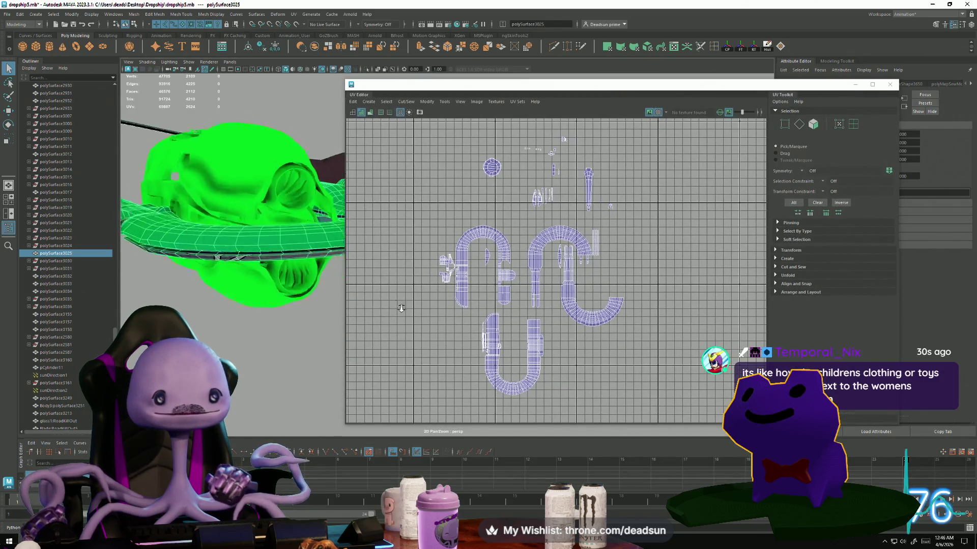
mouse_move(305, 285)
alt+mouse_down()
mouse_move(298, 277)
mouse_move(352, 347)
mouse_move(245, 353)
alt+mouse_up()
scroll(668, 333, up, 5)
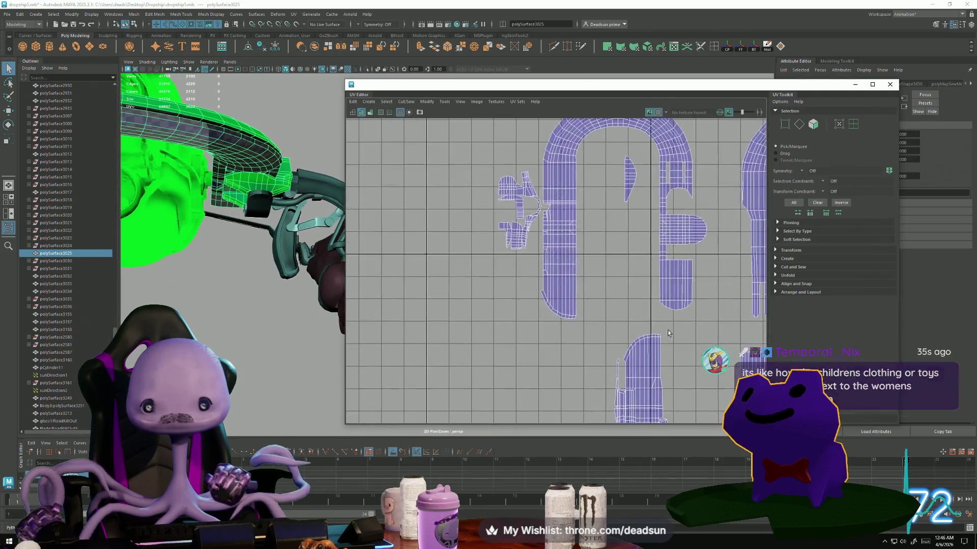
scroll(668, 334, down, 4)
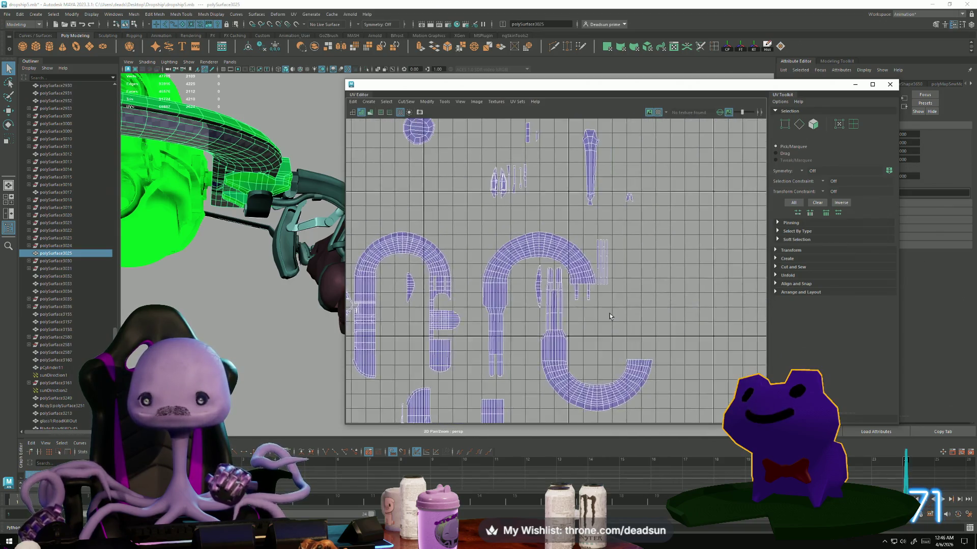
scroll(610, 317, down, 3)
click(889, 84)
Step: Quit Maya, answering the Save Changes prompt for dropship5.mb
key(ctrl+n)
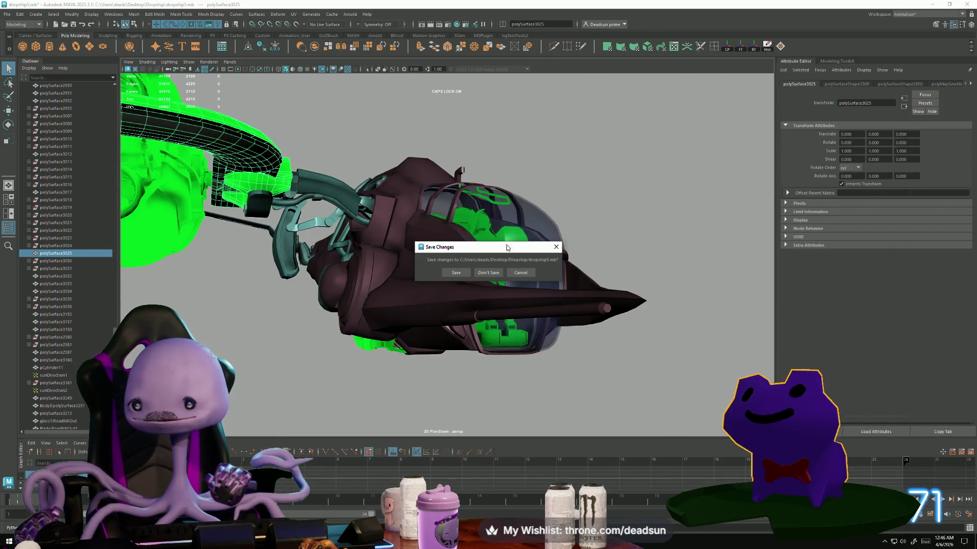
click(487, 274)
click(21, 539)
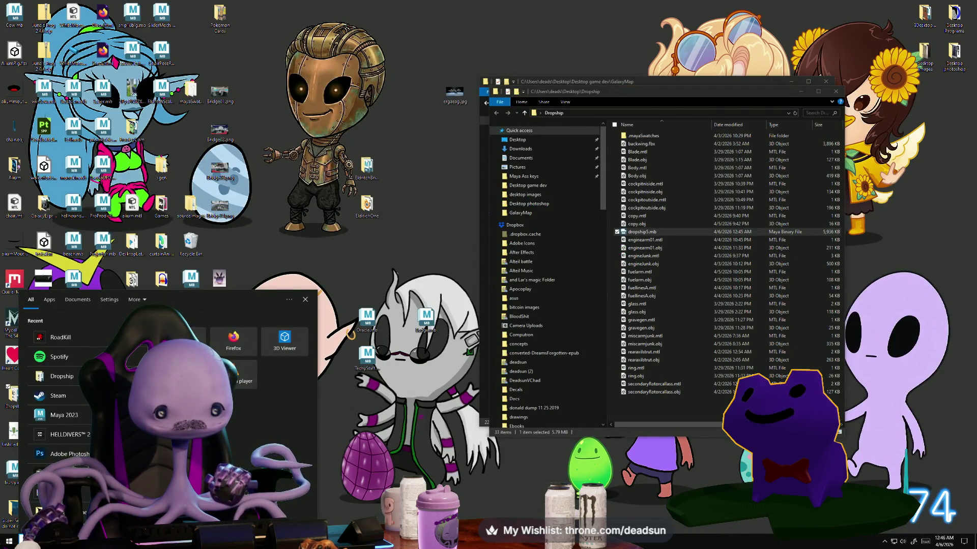
Step: Browse the context menu of dropship5.mb in File Explorer and dismiss it unused
right_click(627, 234)
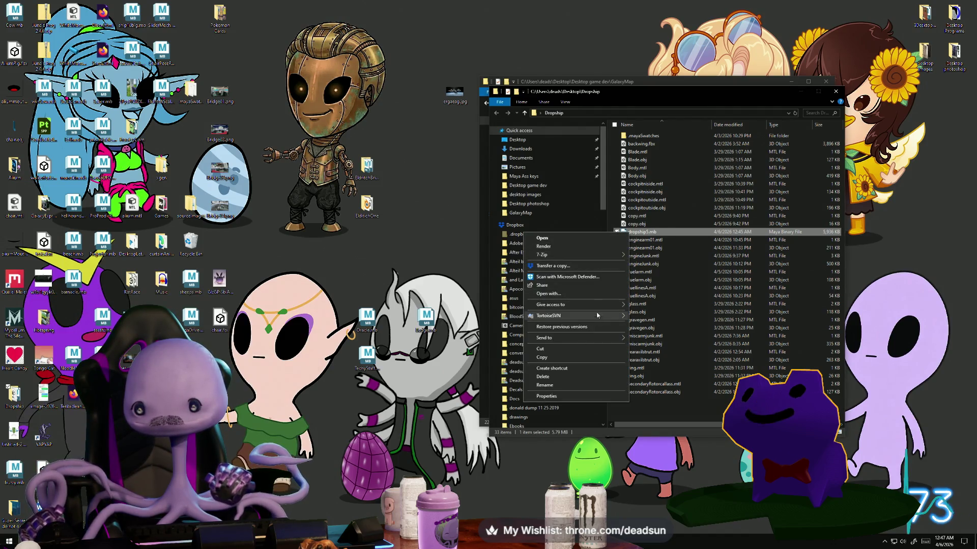
mouse_move(598, 305)
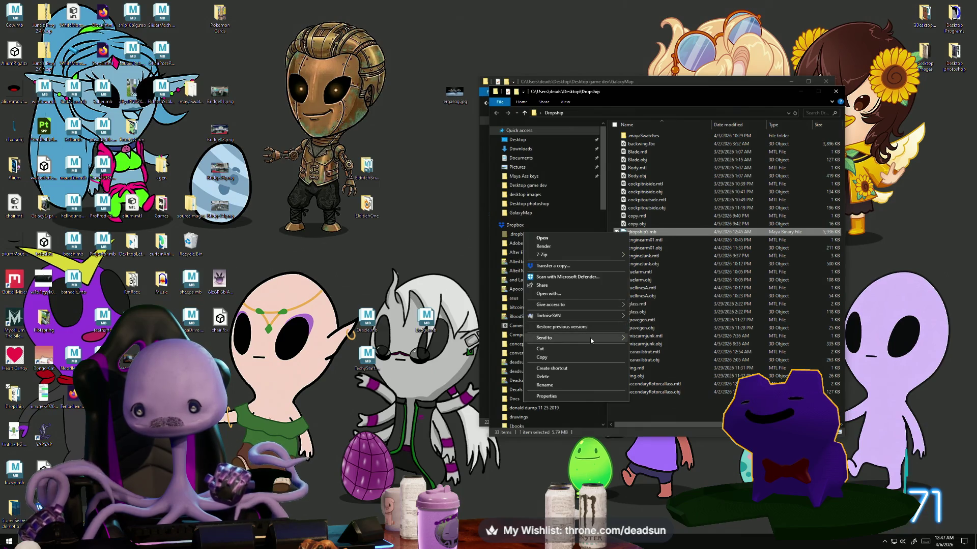
mouse_move(591, 340)
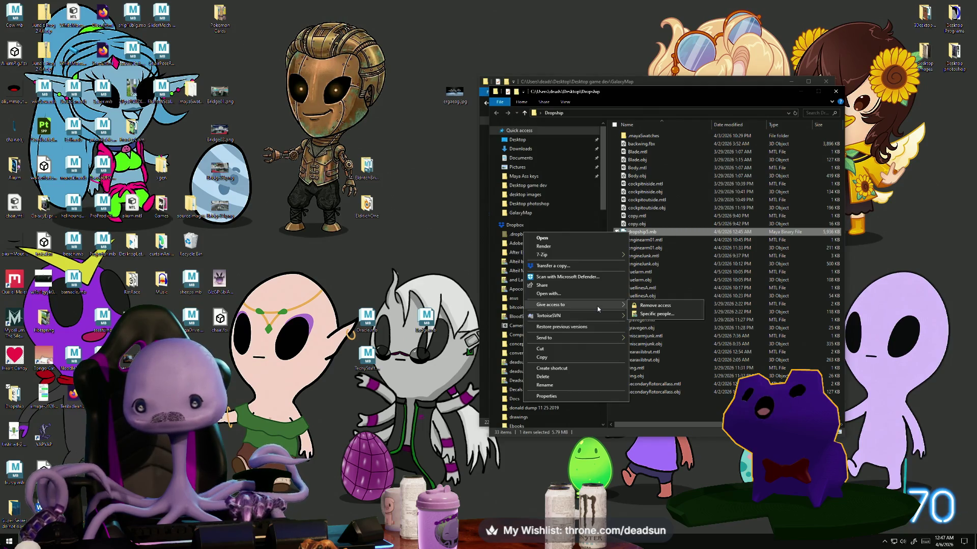
mouse_move(609, 253)
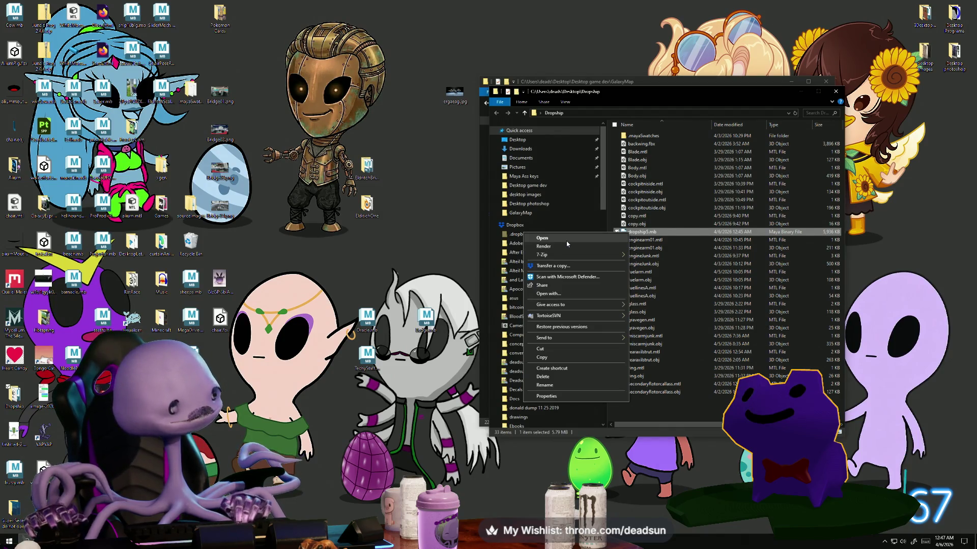
click(645, 235)
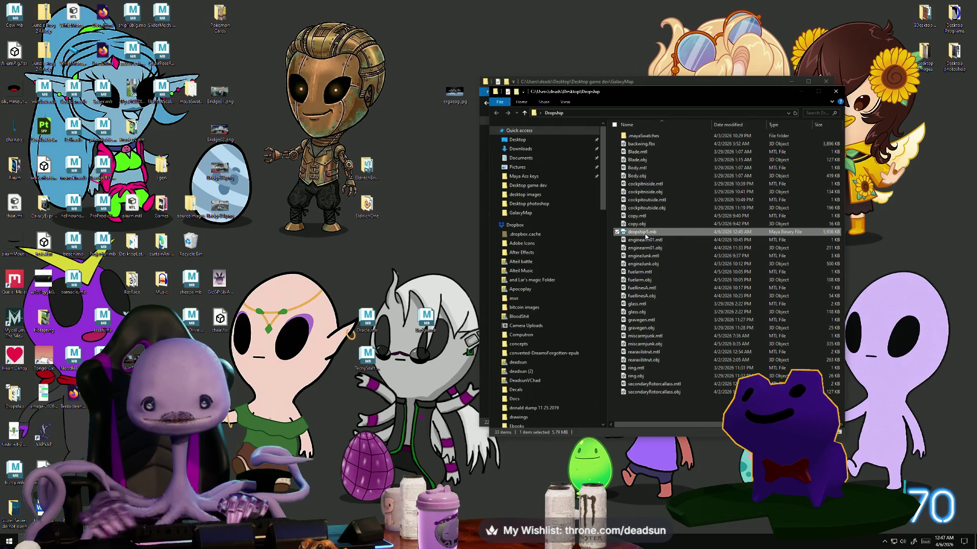
Step: Close the GalaxyMap folder window and select the green hull polySurface3025 in the reloaded scene
click(638, 83)
click(825, 82)
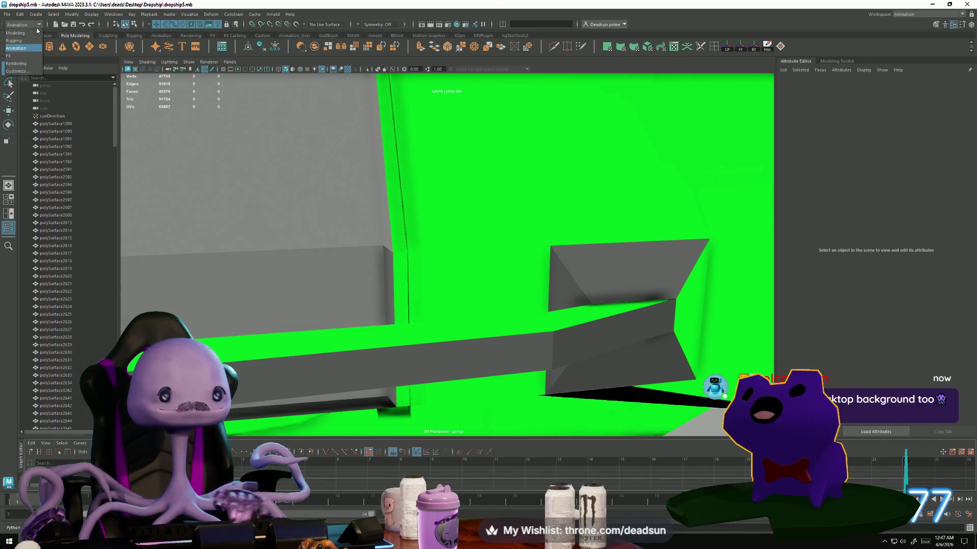
mouse_move(478, 229)
alt+mouse_down()
mouse_move(318, 218)
mouse_move(300, 239)
alt+mouse_up()
click(361, 243)
mouse_move(362, 243)
alt+mouse_down()
mouse_move(350, 257)
mouse_move(651, 318)
mouse_move(418, 323)
mouse_move(713, 322)
mouse_move(494, 321)
mouse_move(499, 343)
mouse_move(444, 292)
mouse_move(478, 365)
mouse_move(375, 229)
mouse_move(325, 282)
mouse_move(375, 331)
mouse_move(327, 268)
mouse_move(371, 320)
mouse_move(466, 355)
mouse_move(150, 189)
alt+mouse_up()
Step: Open the UV Editor for the green part and zoom out to see all its shells
click(294, 15)
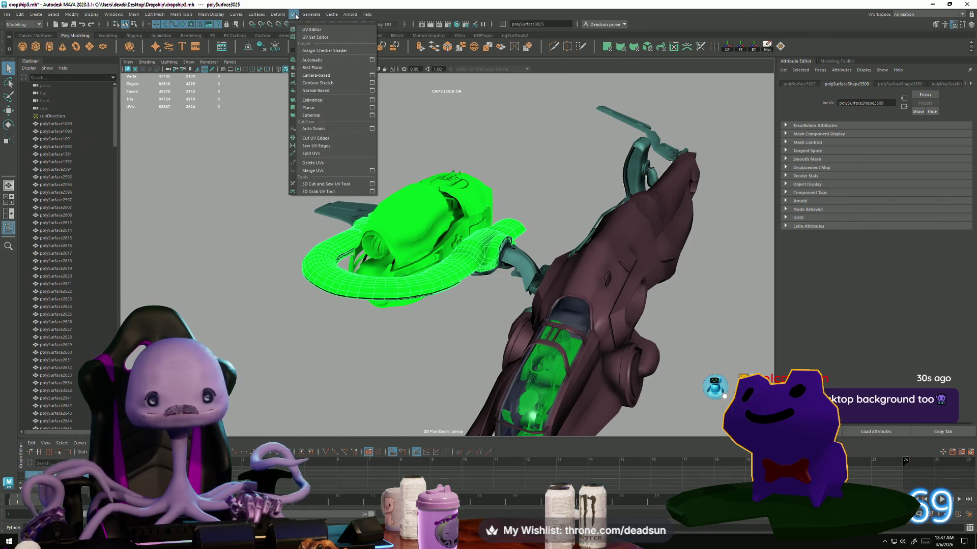
click(310, 30)
scroll(473, 320, up, 5)
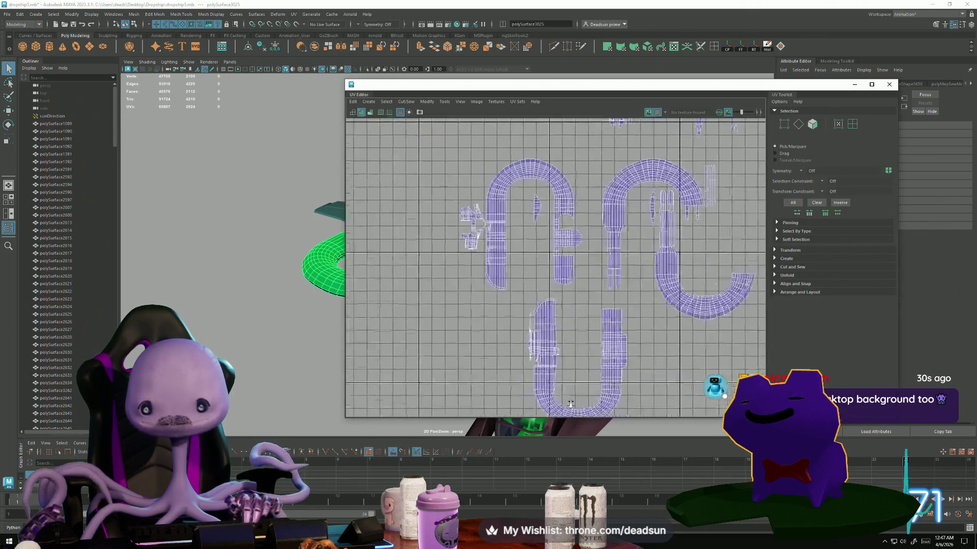
scroll(473, 320, up, 4)
scroll(505, 334, down, 4)
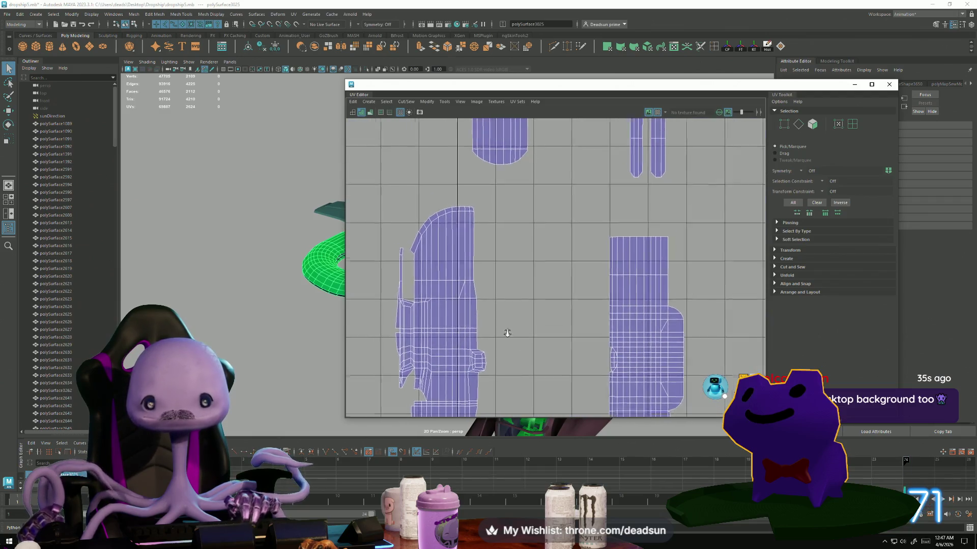
scroll(428, 258, down, 3)
scroll(425, 262, up, 2)
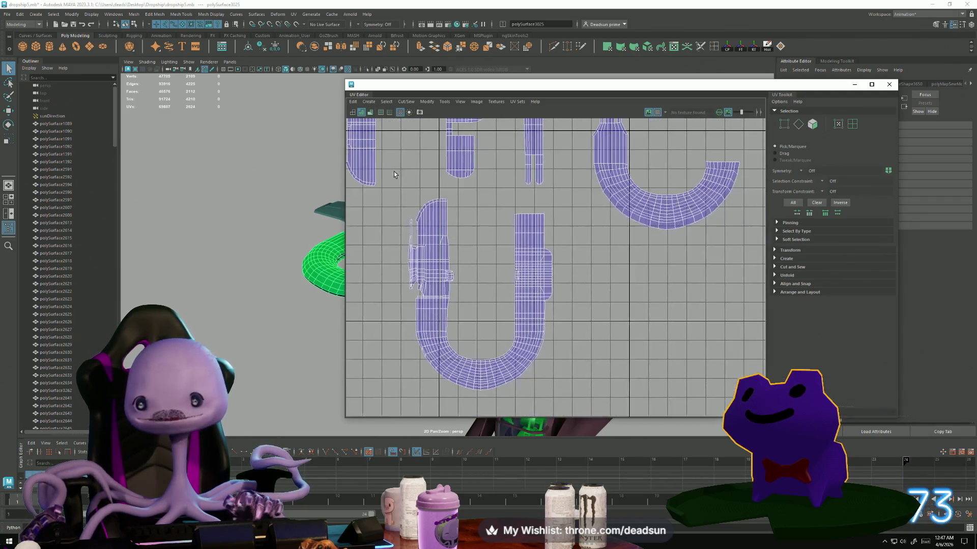
scroll(407, 199, down, 1)
scroll(406, 199, down, 2)
scroll(414, 289, up, 4)
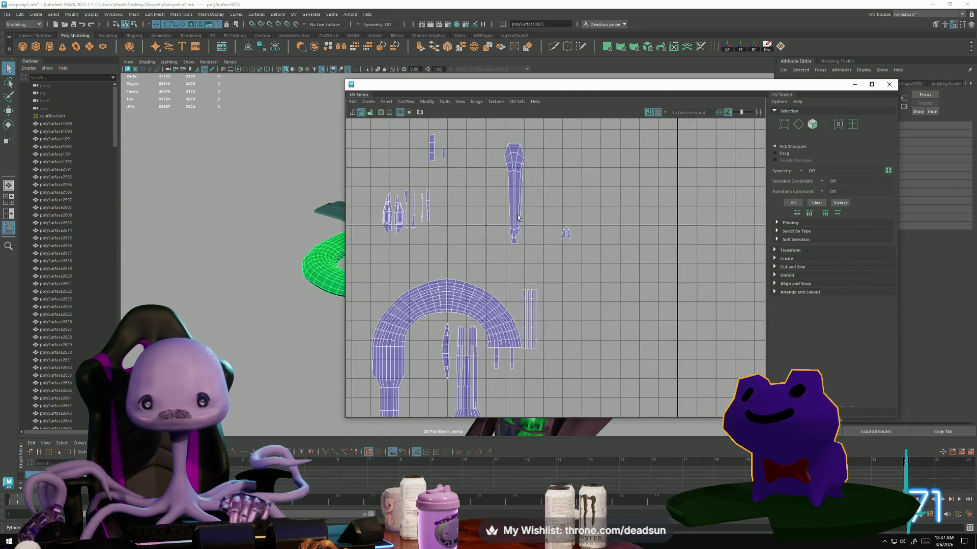
scroll(553, 338, down, 2)
scroll(588, 332, up, 2)
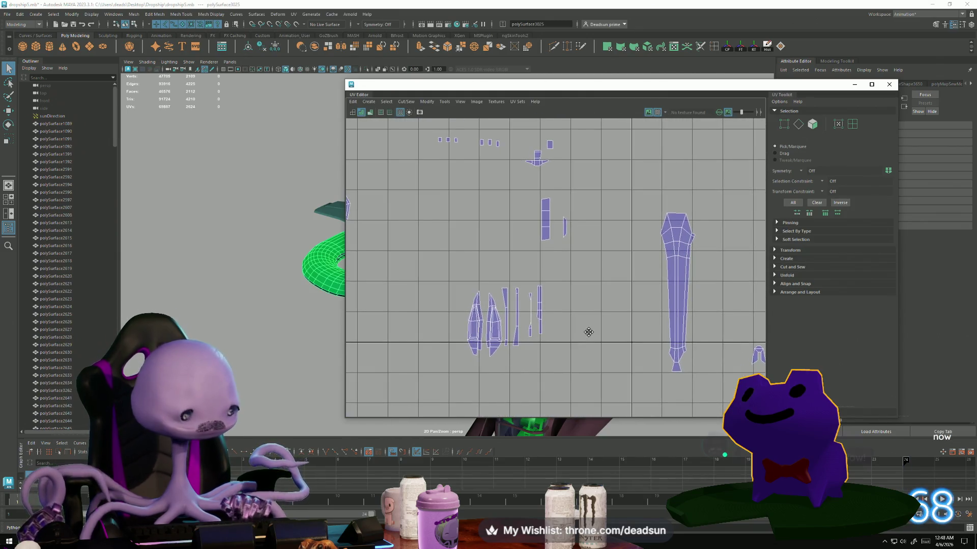
alt+middle_drag(589, 332, 559, 360)
scroll(590, 331, down, 1)
scroll(589, 331, up, 1)
scroll(490, 310, down, 2)
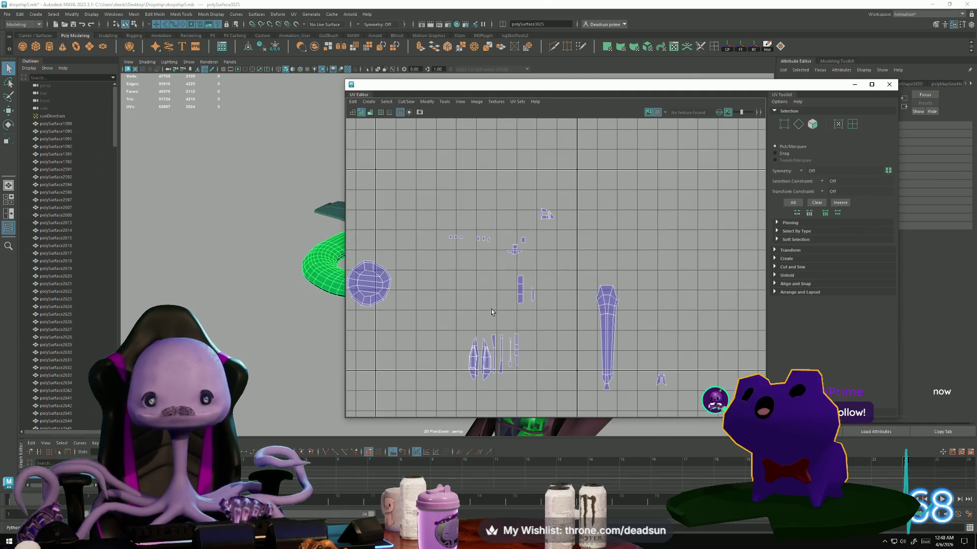
alt+middle_drag(462, 305, 543, 220)
Step: Select the T-shaped shell's UVs, frame it in the 3D view, and move the UV Editor right
right_drag(571, 215, 572, 216)
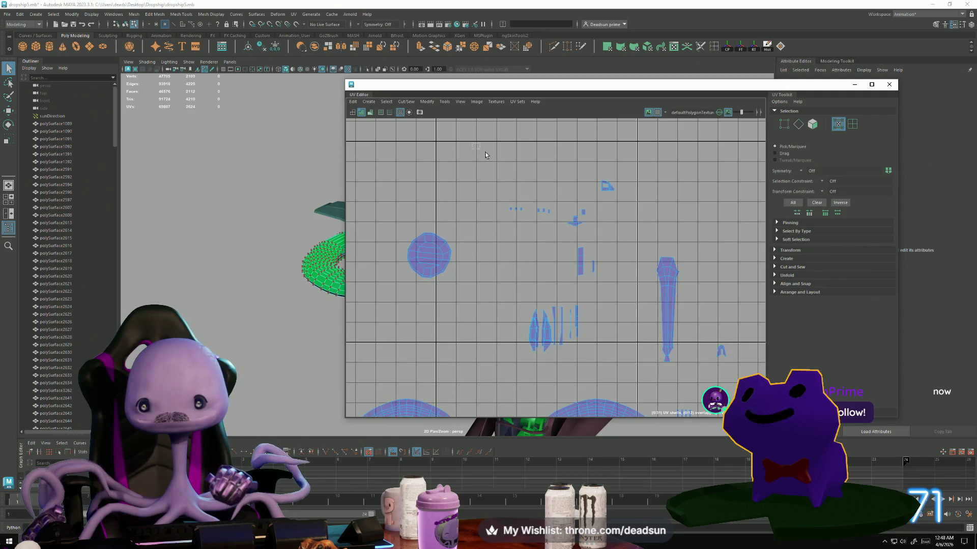
drag(637, 238, 636, 237)
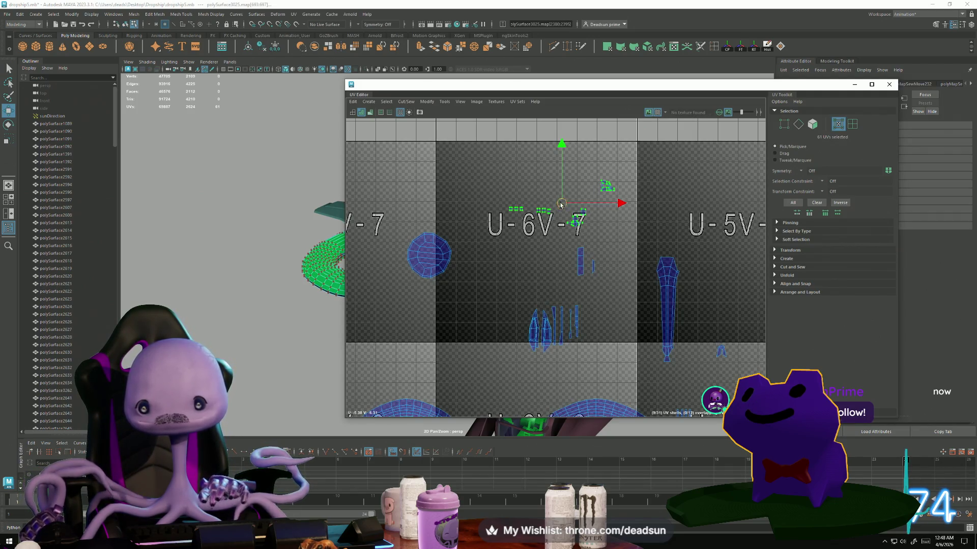
scroll(551, 239, up, 10)
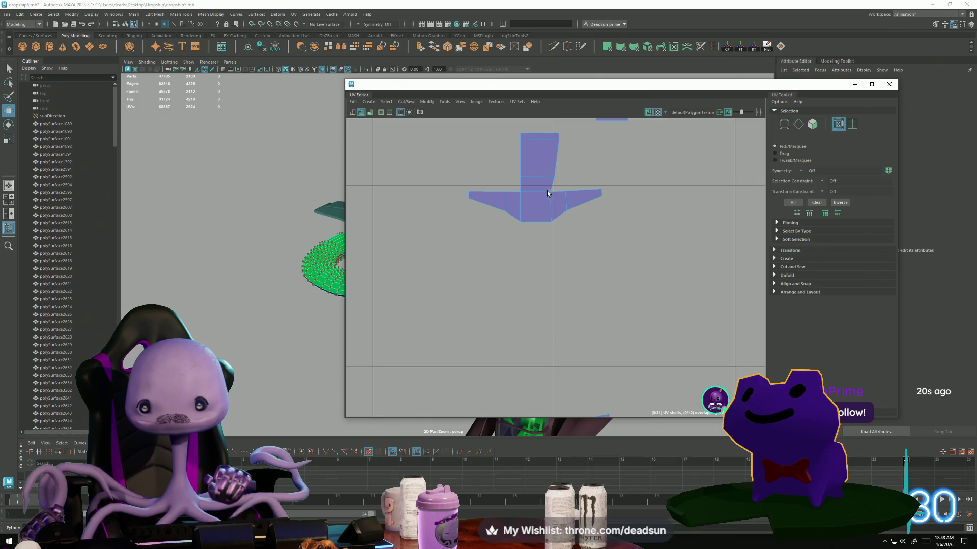
drag(608, 276, 608, 276)
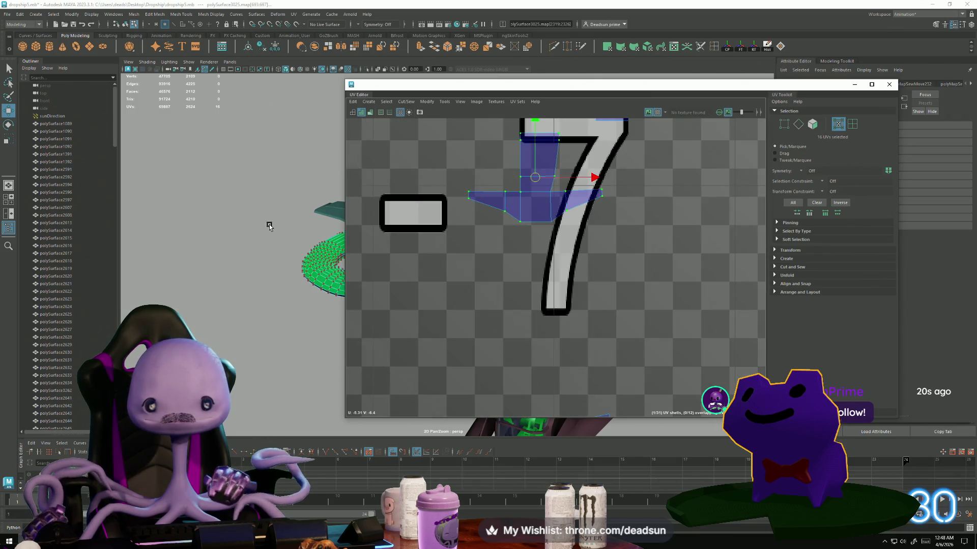
key(f)
drag(459, 85, 751, 86)
mouse_move(465, 247)
alt+mouse_down()
mouse_move(447, 258)
mouse_move(377, 199)
alt+mouse_up()
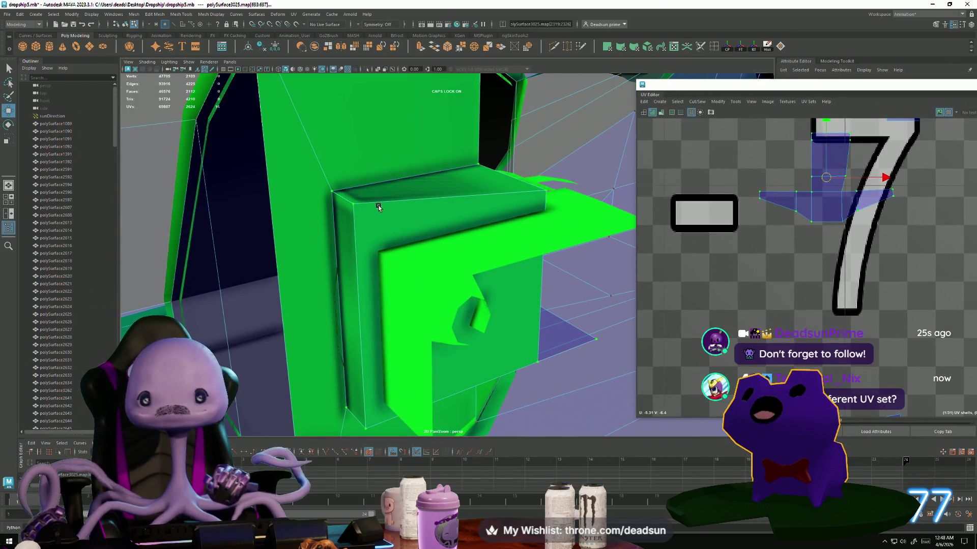
Step: Switch the green part to vertex, then face selection, and test a face on the panel edge
right_click(378, 207)
click(336, 205)
click(355, 205)
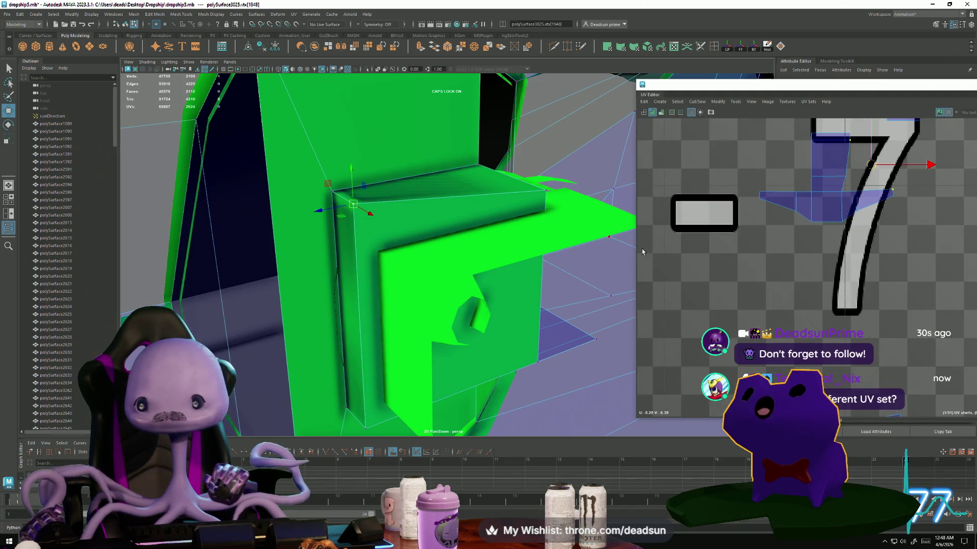
alt+drag(389, 324, 356, 280)
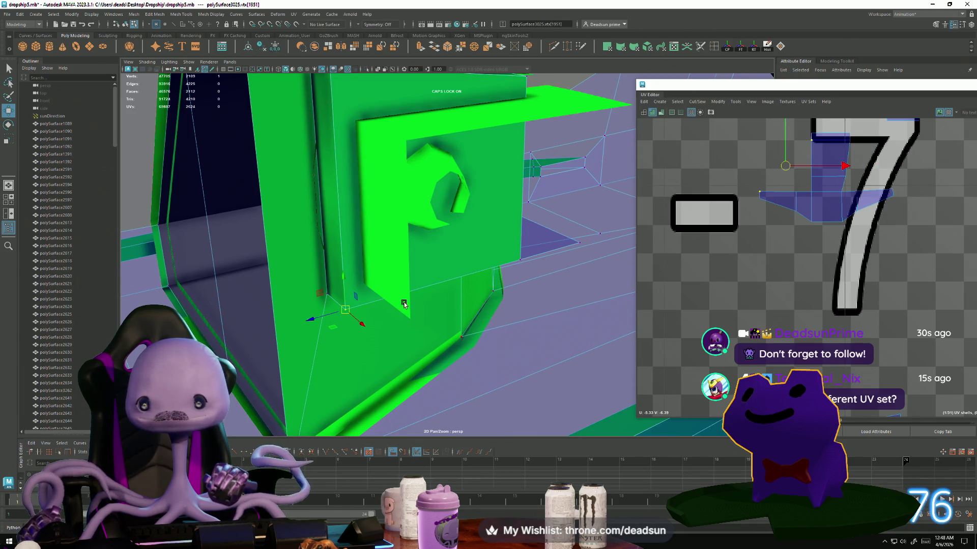
key(F11)
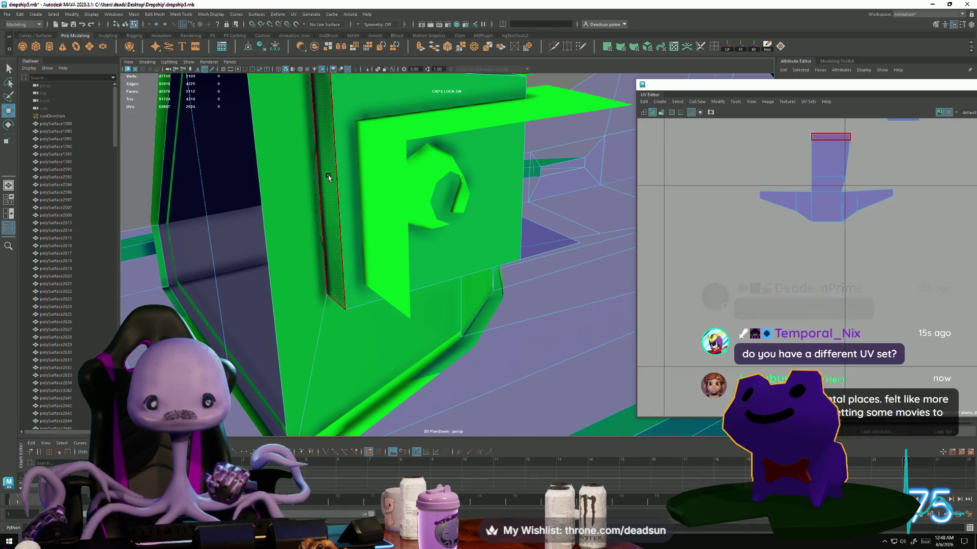
click(780, 197)
click(830, 207)
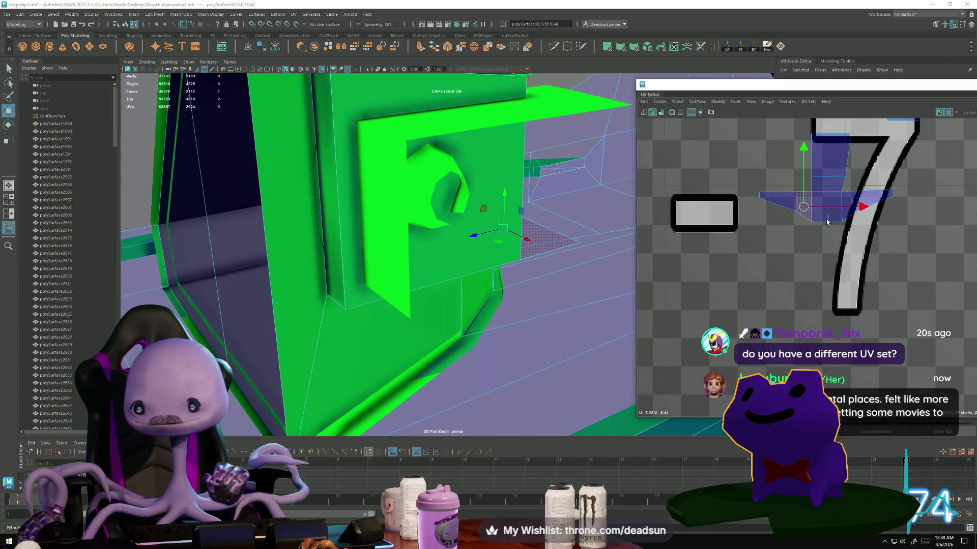
Step: Select faces on the panel behind the C to match them against the T-shaped UV shell
mouse_move(483, 258)
alt+mouse_down()
mouse_move(292, 253)
mouse_move(469, 254)
mouse_move(456, 244)
alt+mouse_up()
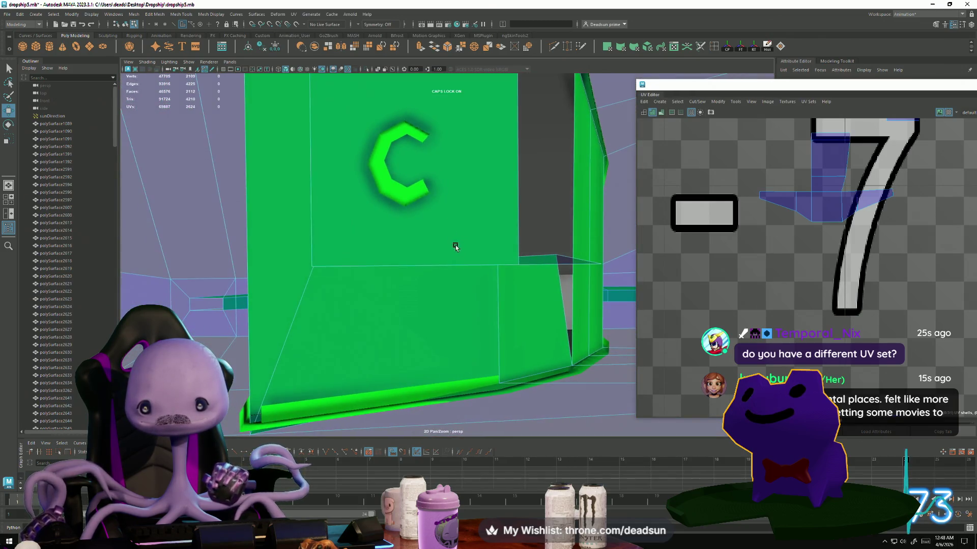
click(436, 184)
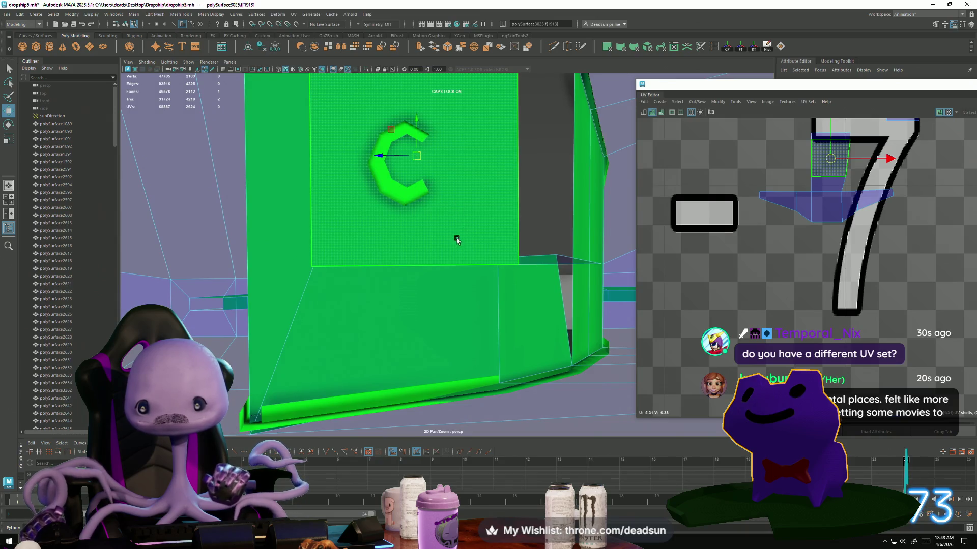
mouse_move(434, 239)
alt+mouse_down()
mouse_move(456, 246)
mouse_move(359, 208)
alt+mouse_up()
click(360, 209)
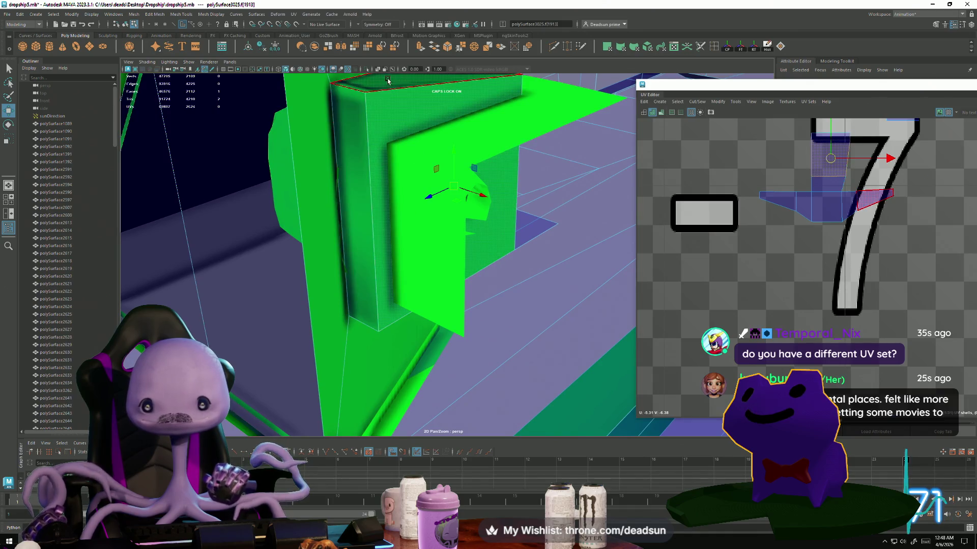
mouse_move(405, 264)
alt+mouse_down()
mouse_move(388, 236)
mouse_move(434, 300)
mouse_move(420, 283)
mouse_move(412, 295)
mouse_move(455, 270)
alt+mouse_up()
click(455, 270)
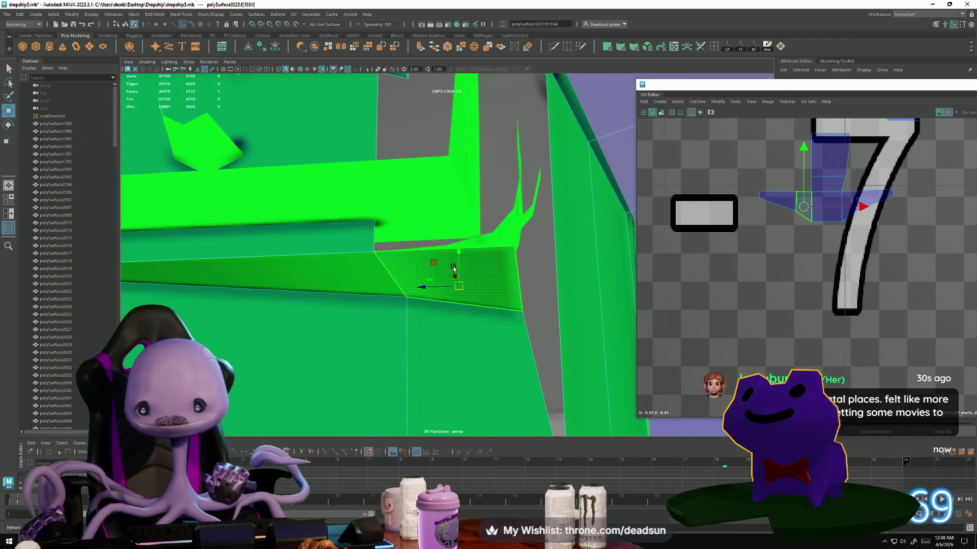
mouse_move(403, 308)
alt+mouse_down()
mouse_move(209, 305)
mouse_move(417, 313)
mouse_move(359, 246)
alt+mouse_up()
click(372, 229)
click(559, 233)
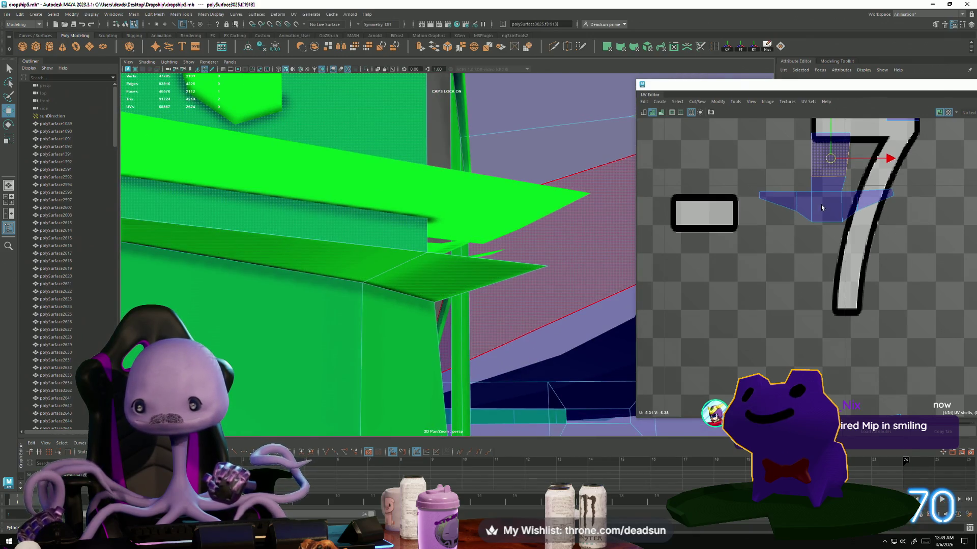
click(822, 243)
scroll(816, 237, down, 3)
scroll(841, 224, up, 4)
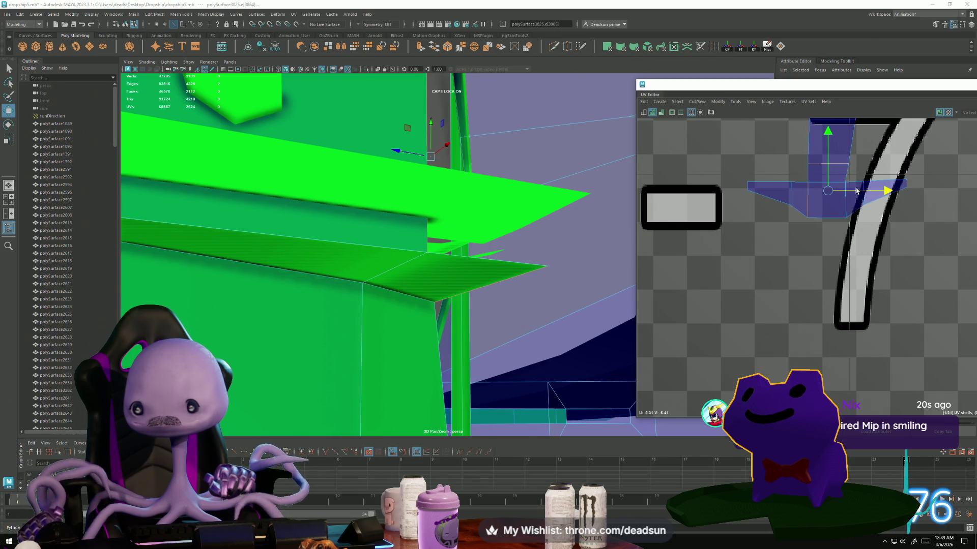
click(859, 204)
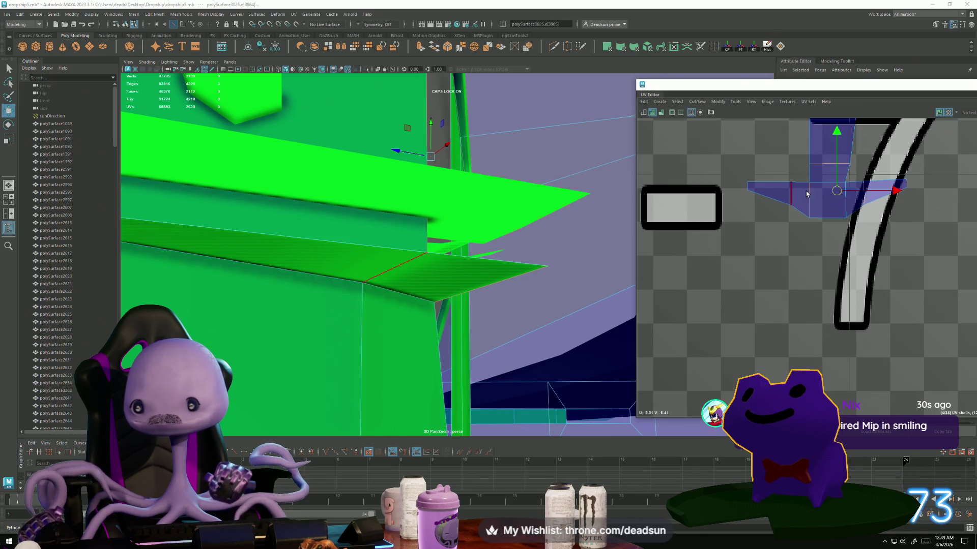
right_drag(798, 204, 799, 210)
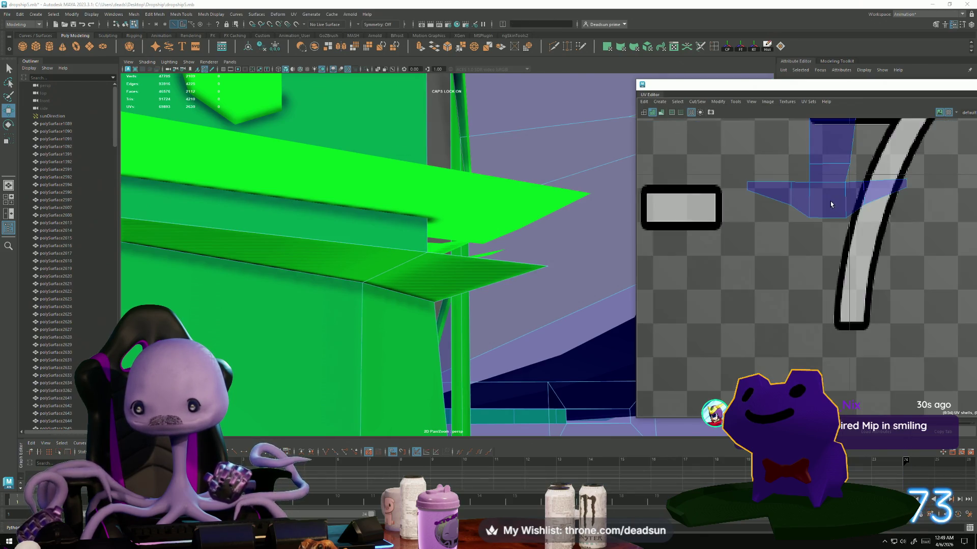
mouse_move(475, 214)
alt+mouse_down()
mouse_move(420, 224)
mouse_move(484, 246)
mouse_move(205, 210)
mouse_move(374, 227)
mouse_move(381, 211)
mouse_move(391, 253)
mouse_move(371, 264)
mouse_move(366, 249)
mouse_move(305, 242)
mouse_move(438, 297)
mouse_move(510, 303)
mouse_move(405, 297)
mouse_move(421, 287)
alt+mouse_up()
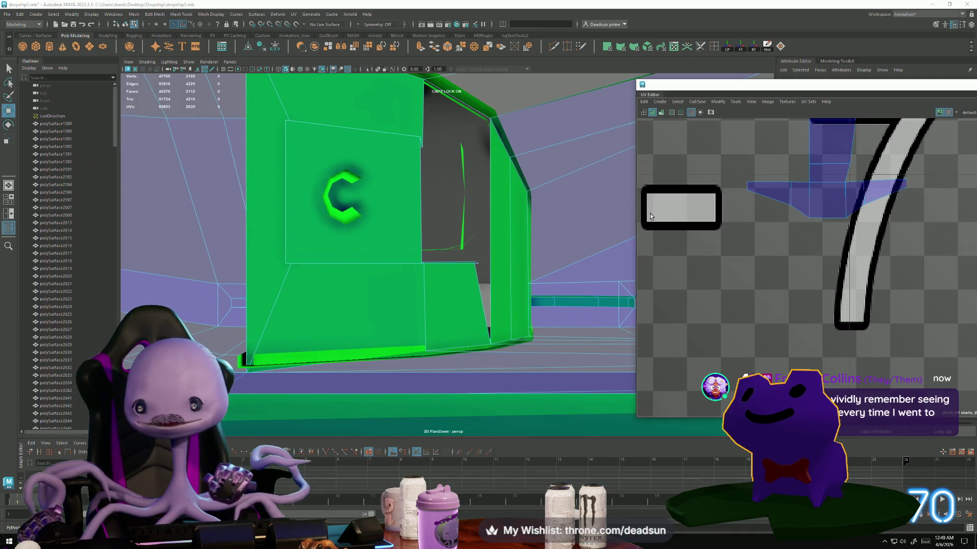
click(357, 230)
mouse_move(411, 283)
alt+mouse_down()
mouse_move(482, 342)
mouse_move(442, 350)
mouse_move(566, 353)
mouse_move(674, 413)
mouse_move(541, 349)
mouse_move(578, 353)
mouse_move(586, 370)
mouse_move(360, 371)
mouse_move(347, 381)
alt+mouse_up()
key(f)
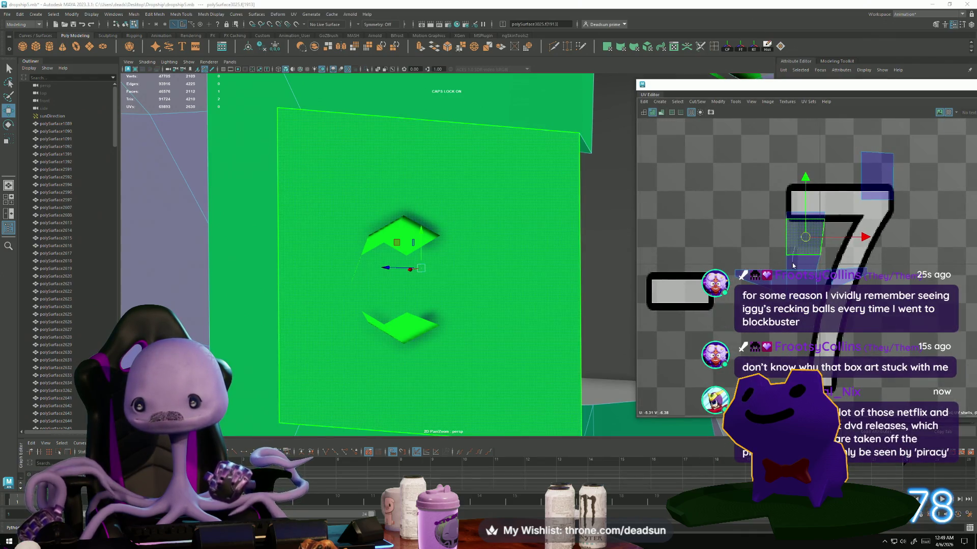
alt+drag(430, 303, 342, 269)
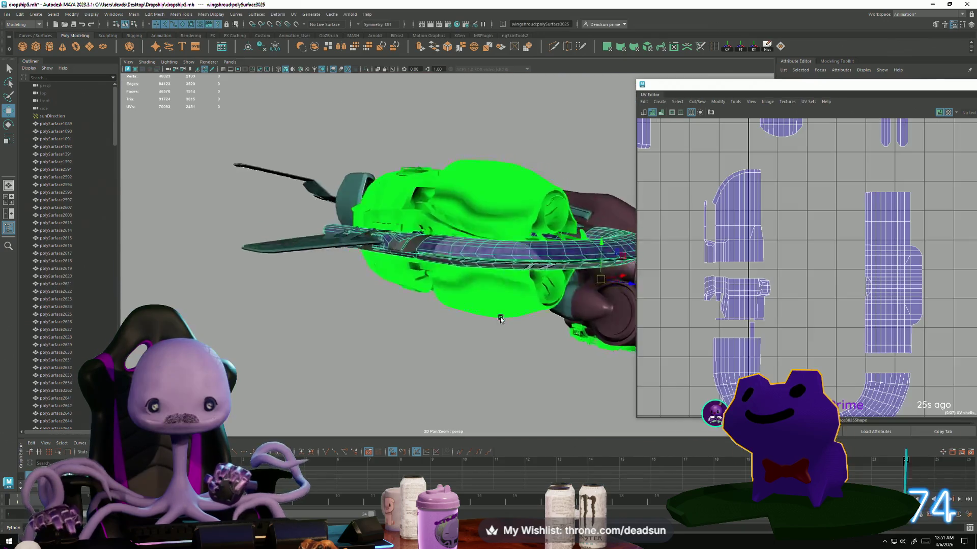
alt+drag(501, 319, 446, 251)
scroll(725, 349, up, 1)
click(402, 305)
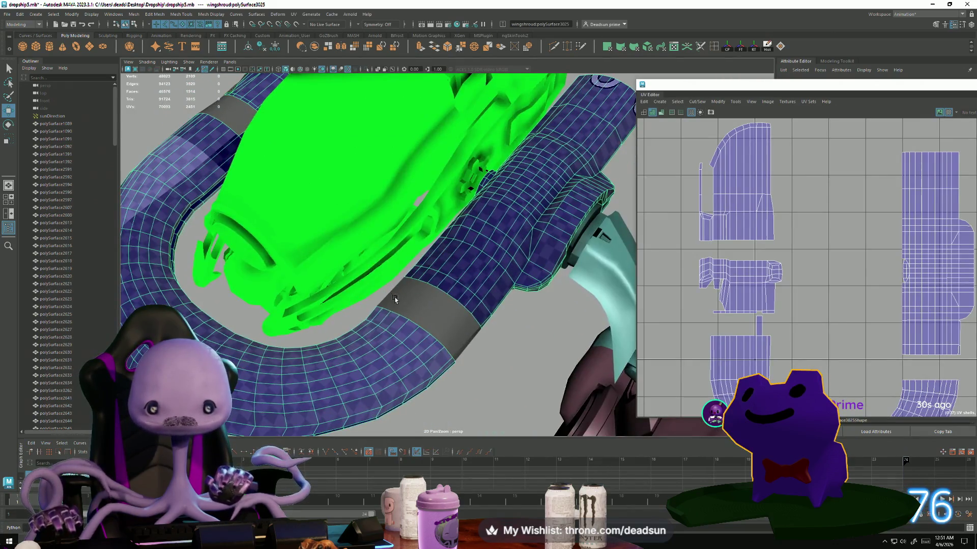
mouse_move(401, 306)
right_down()
mouse_move(407, 345)
mouse_move(402, 305)
right_up()
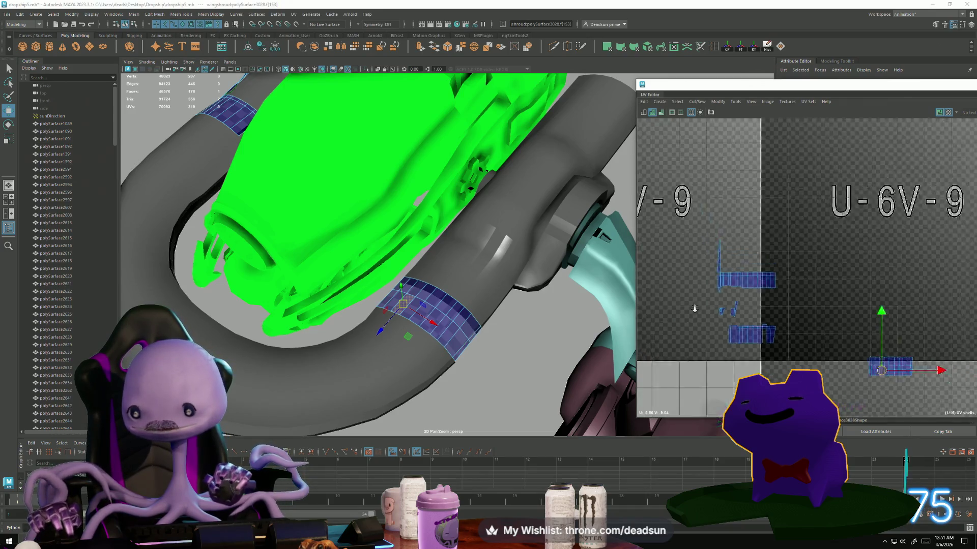
scroll(844, 366, up, 3)
mouse_move(631, 315)
alt+mouse_down()
mouse_move(325, 284)
mouse_move(602, 328)
alt+mouse_up()
click(603, 328)
scroll(720, 342, down, 5)
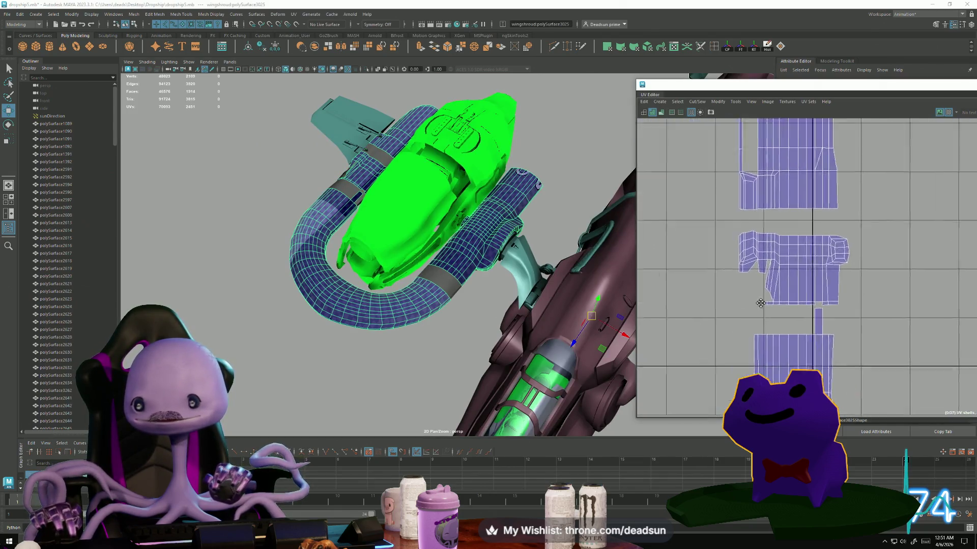
mouse_move(719, 342)
alt+middle_down()
mouse_move(661, 237)
mouse_move(770, 319)
mouse_move(765, 306)
mouse_move(770, 322)
alt+middle_up()
scroll(661, 238, down, 3)
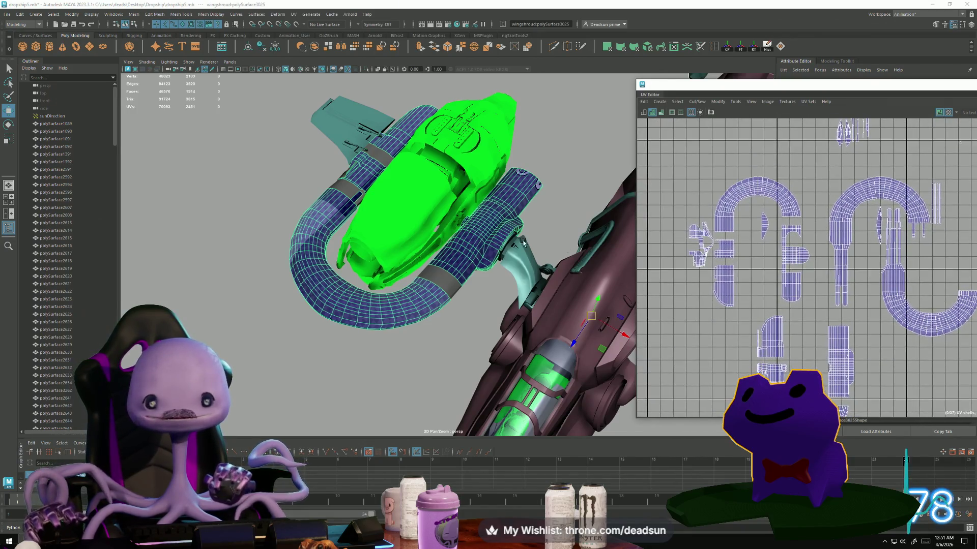
mouse_move(401, 247)
alt+mouse_down()
mouse_move(398, 273)
mouse_move(371, 275)
mouse_move(454, 327)
mouse_move(567, 373)
mouse_move(523, 334)
mouse_move(524, 396)
mouse_move(529, 386)
alt+mouse_up()
scroll(399, 273, up, 8)
scroll(783, 264, up, 6)
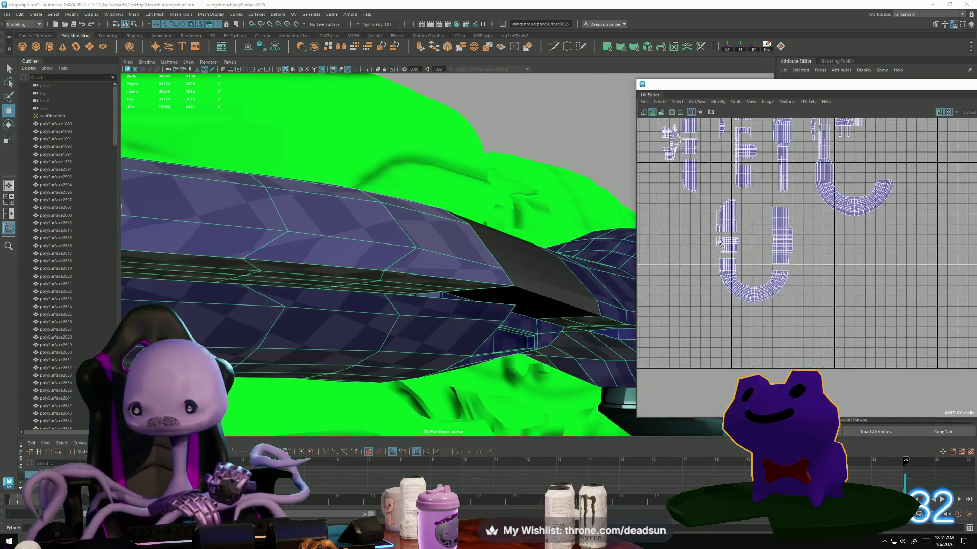
scroll(835, 352, up, 1)
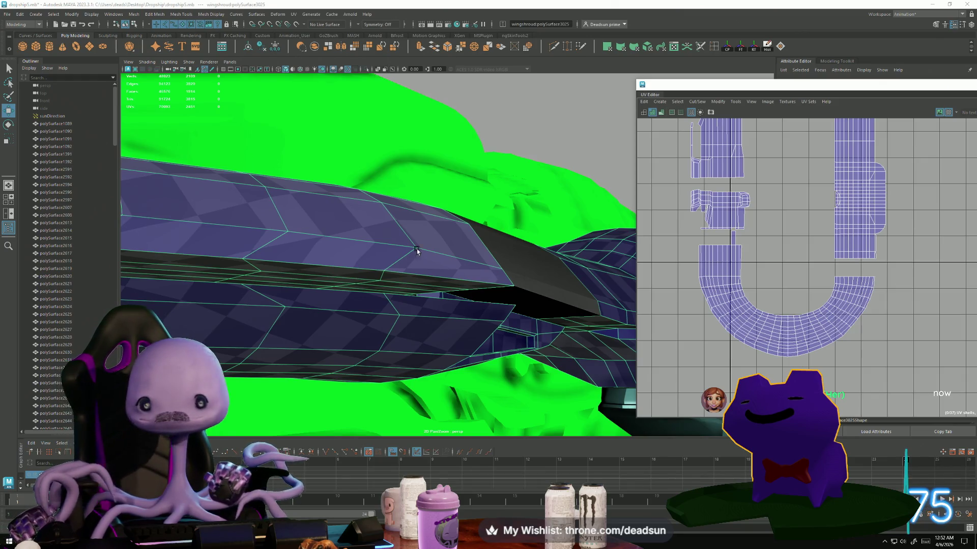
mouse_move(416, 251)
alt+mouse_down()
mouse_move(602, 298)
mouse_move(292, 284)
alt+mouse_up()
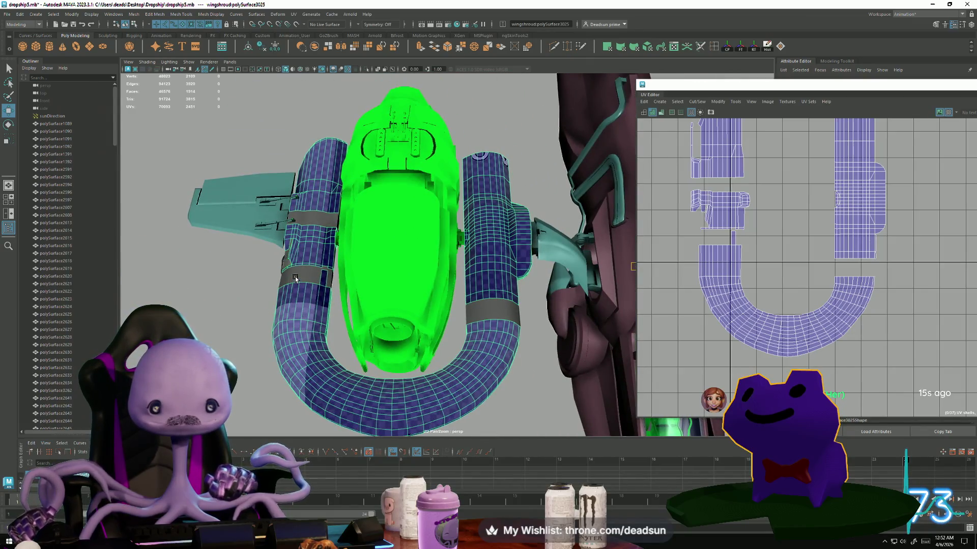
shift+right_drag(295, 278, 299, 290)
scroll(676, 325, down, 5)
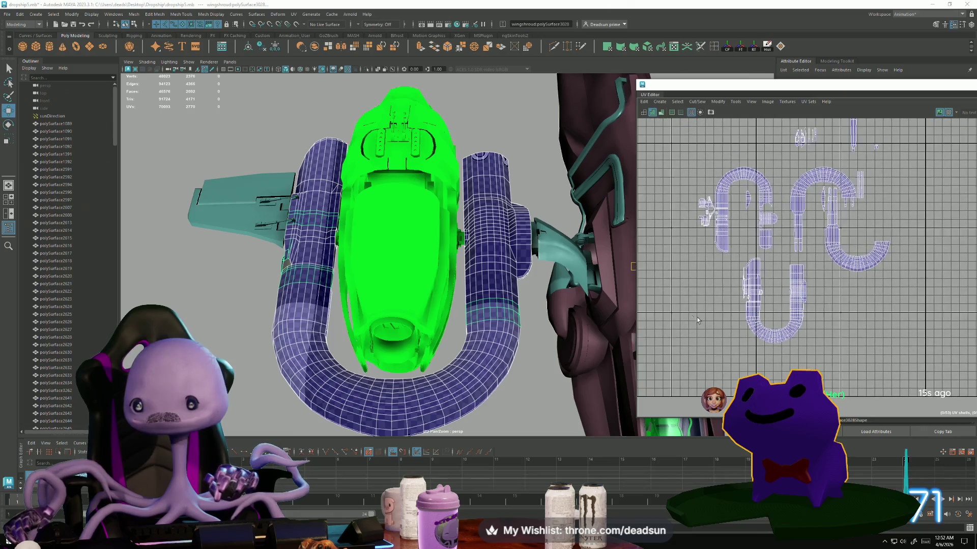
scroll(718, 324, up, 8)
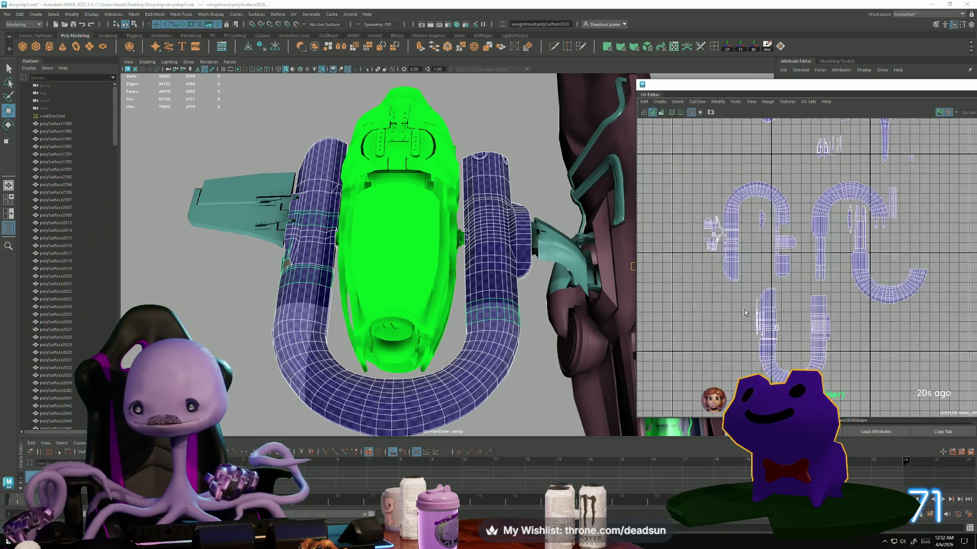
scroll(717, 313, down, 5)
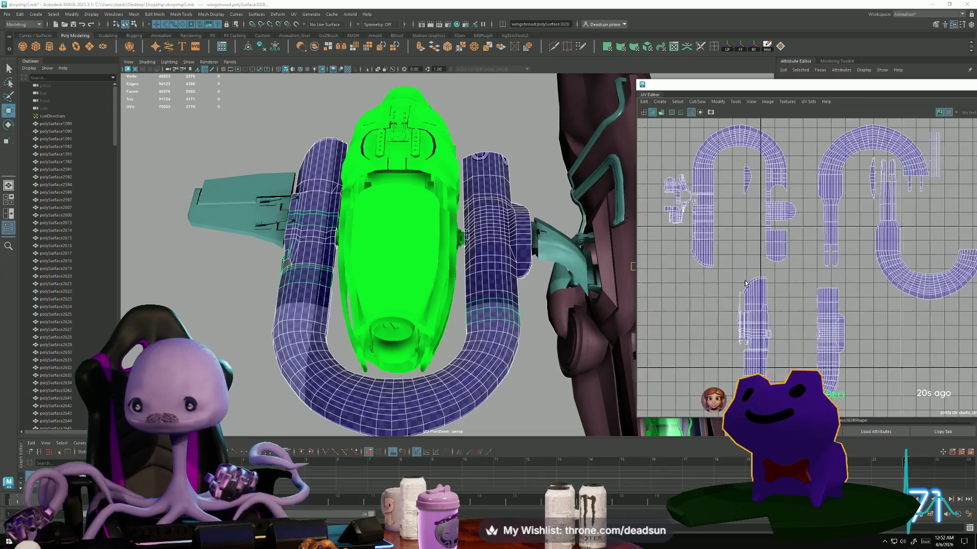
alt+middle_drag(723, 305, 721, 381)
scroll(768, 190, up, 5)
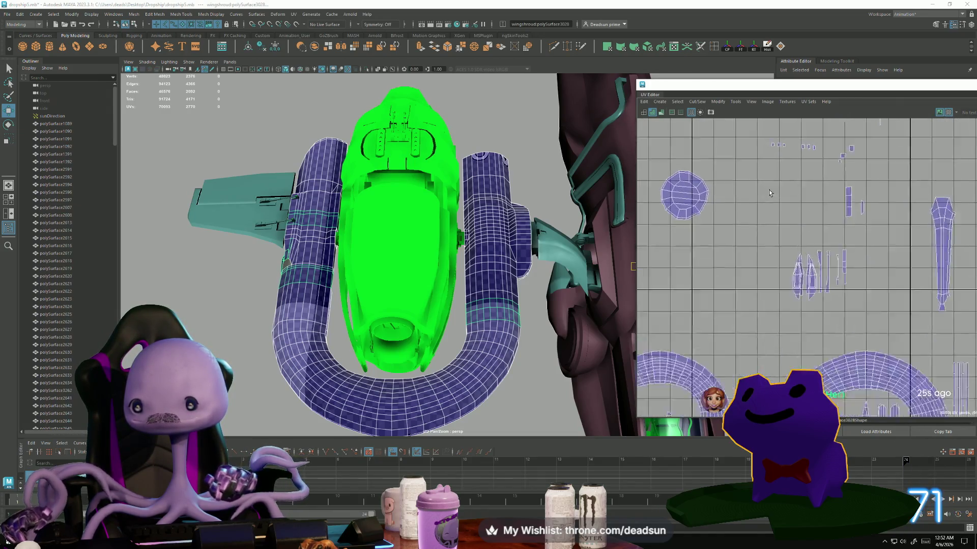
scroll(741, 323, down, 3)
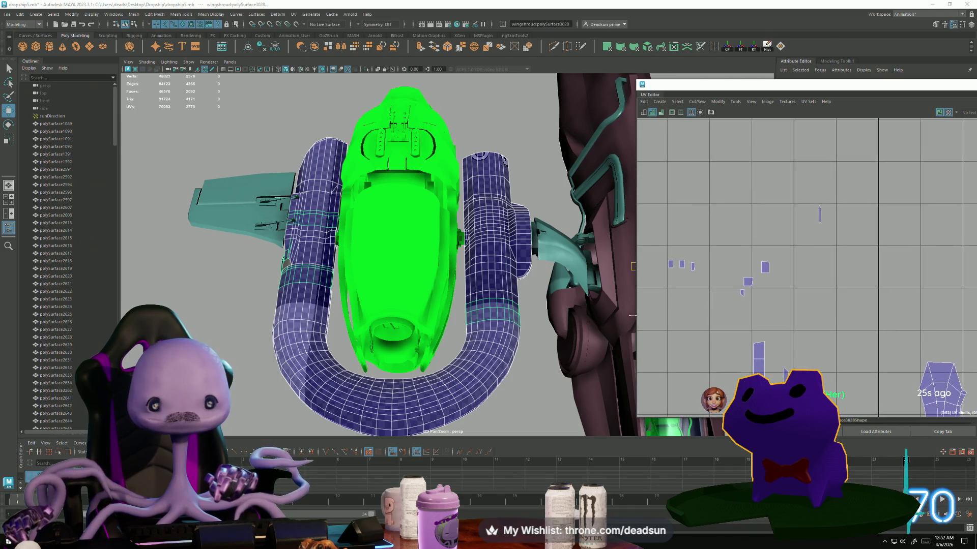
alt+drag(509, 254, 176, 5)
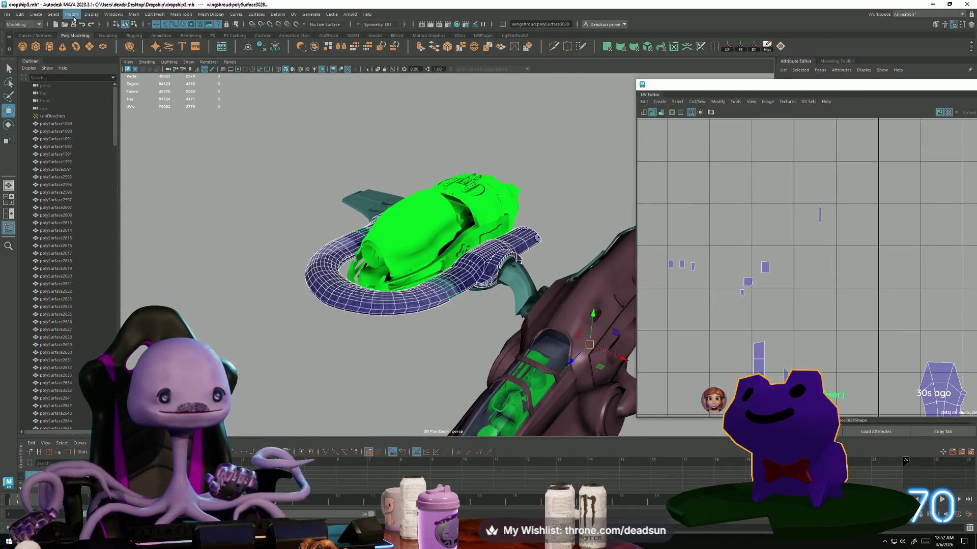
Step: Combine the ring shroud pieces into a single mesh
click(131, 14)
click(150, 48)
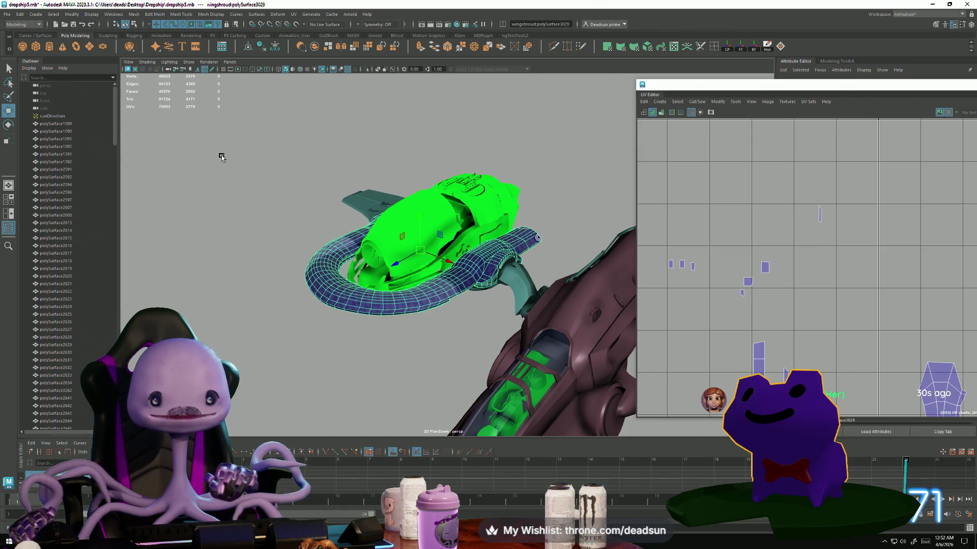
mouse_move(218, 157)
alt+mouse_down()
mouse_move(276, 292)
mouse_move(326, 273)
alt+mouse_up()
Step: Select all the ring's vertices and merge them at a 0.0001 threshold
right_drag(333, 275, 267, 257)
drag(527, 431, 528, 432)
alt+drag(534, 356, 636, 305)
scroll(732, 207, down, 3)
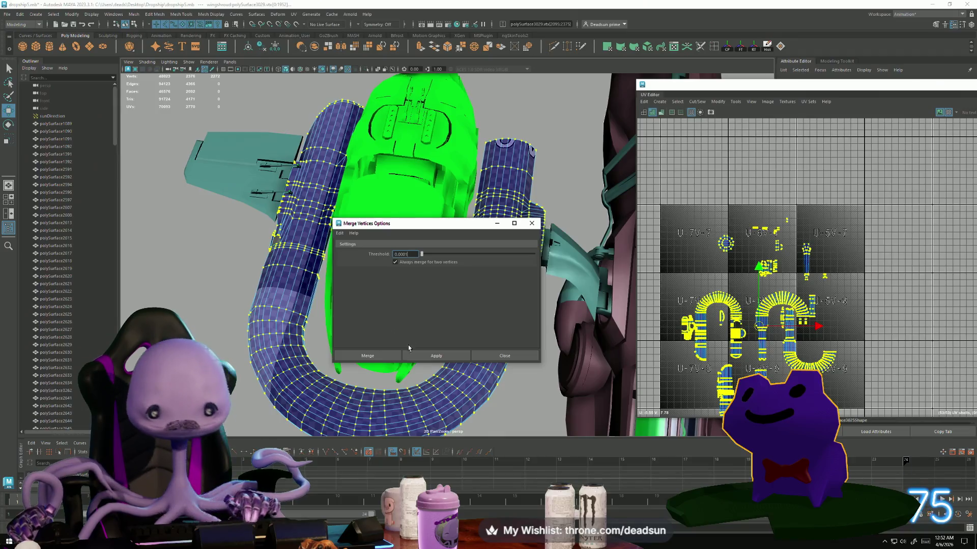
click(435, 355)
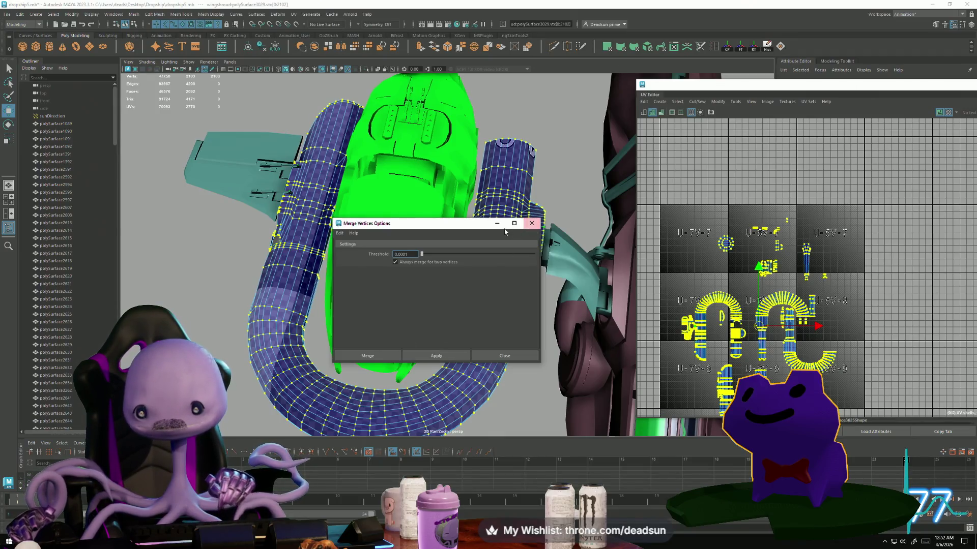
key(f)
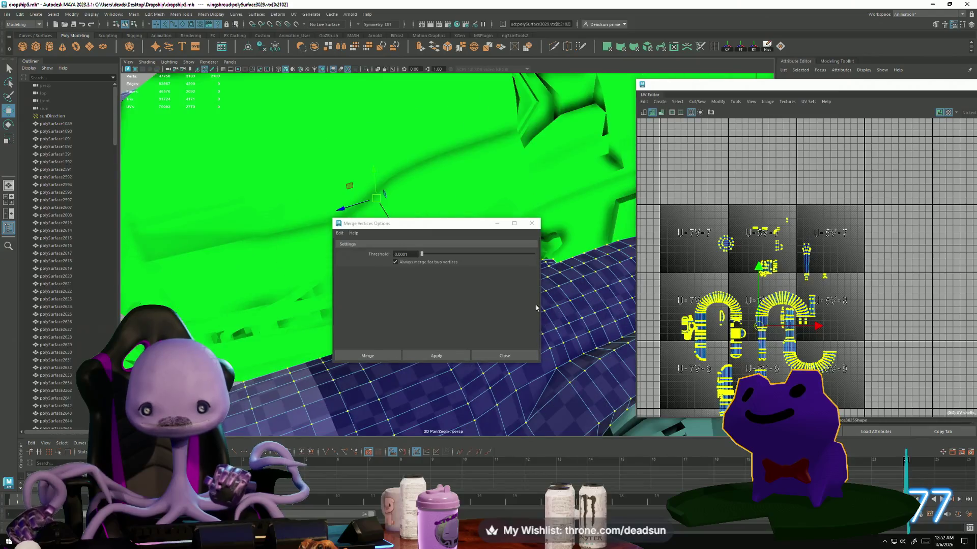
click(532, 223)
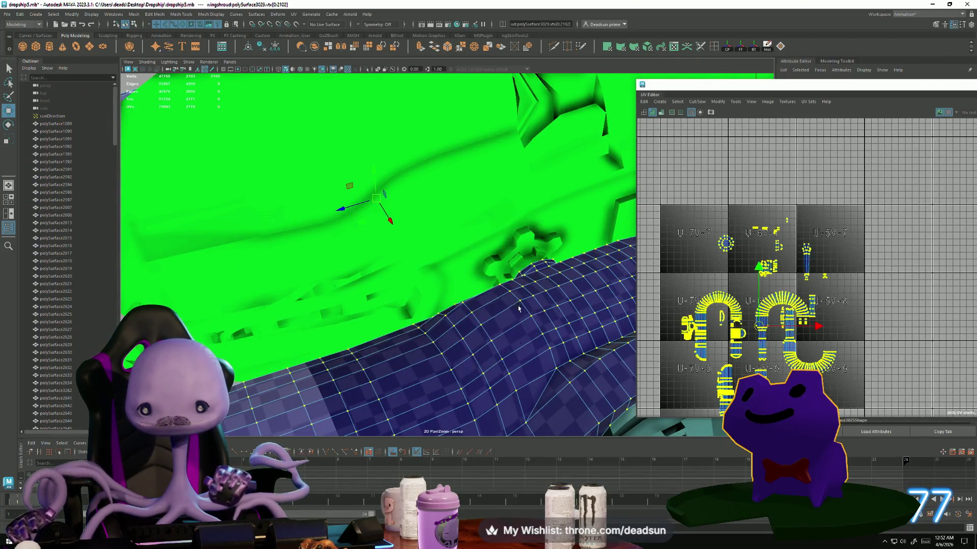
scroll(315, 297, down, 10)
right_drag(316, 299, 309, 282)
Step: Separate the ring shroud back into its individual pieces
click(310, 282)
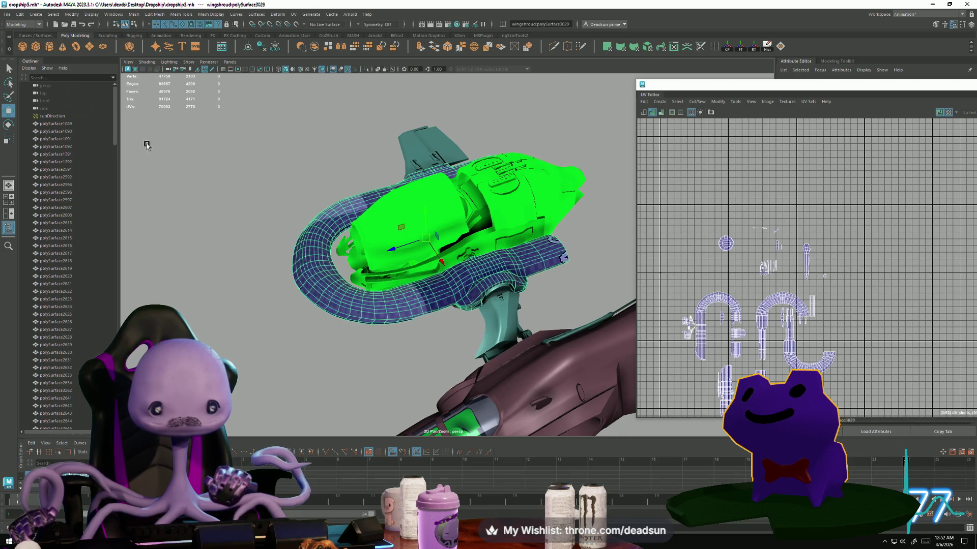
click(134, 14)
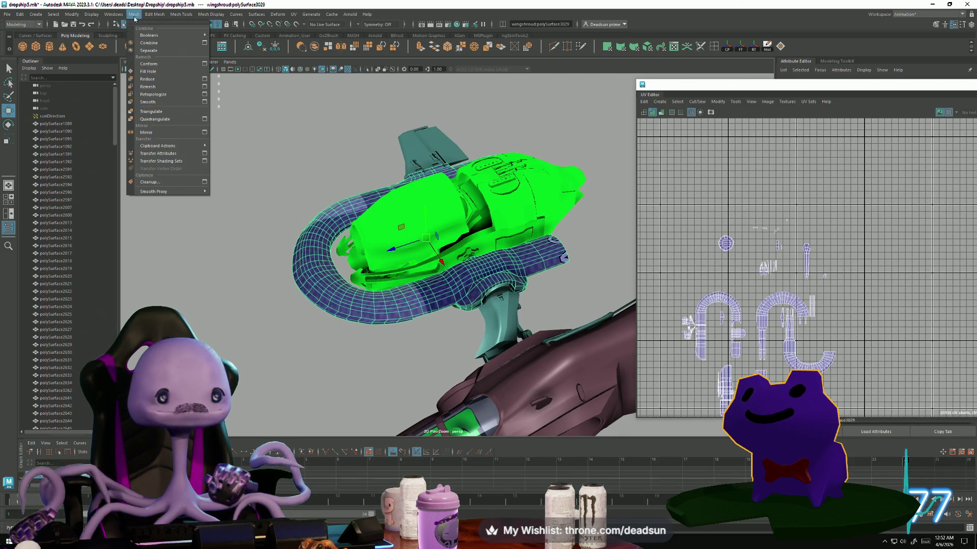
click(153, 52)
Step: Select the U-shaped ring piece and review its smaller UV shells
click(342, 291)
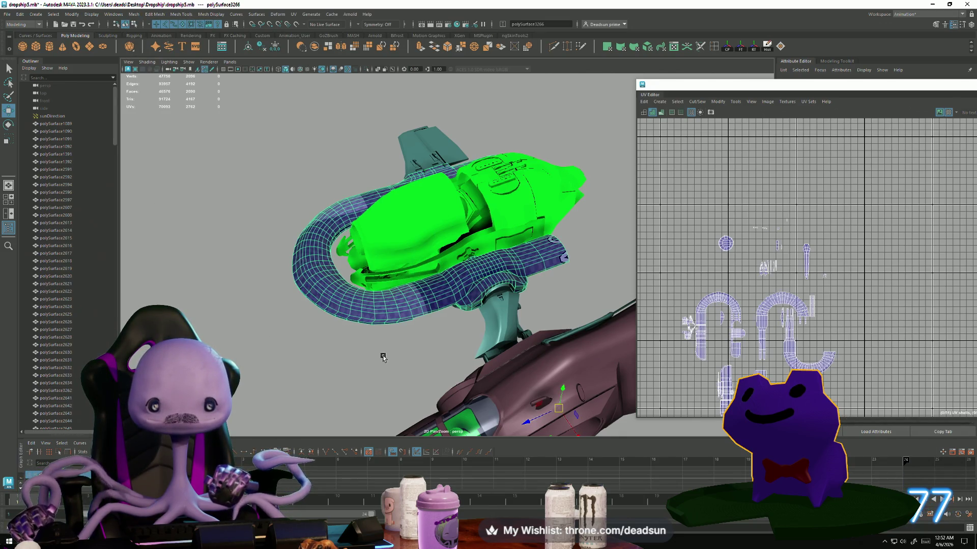
scroll(692, 345, up, 10)
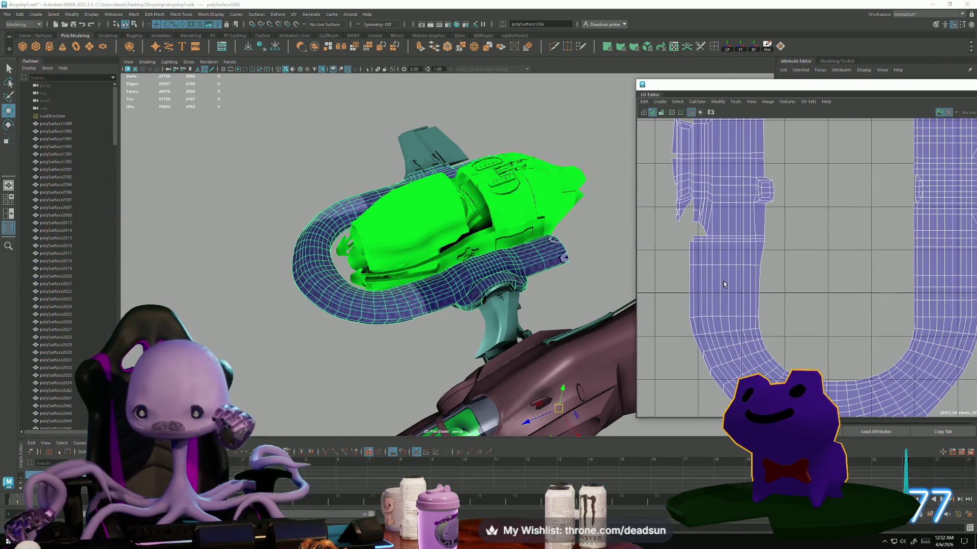
right_drag(725, 289, 790, 279)
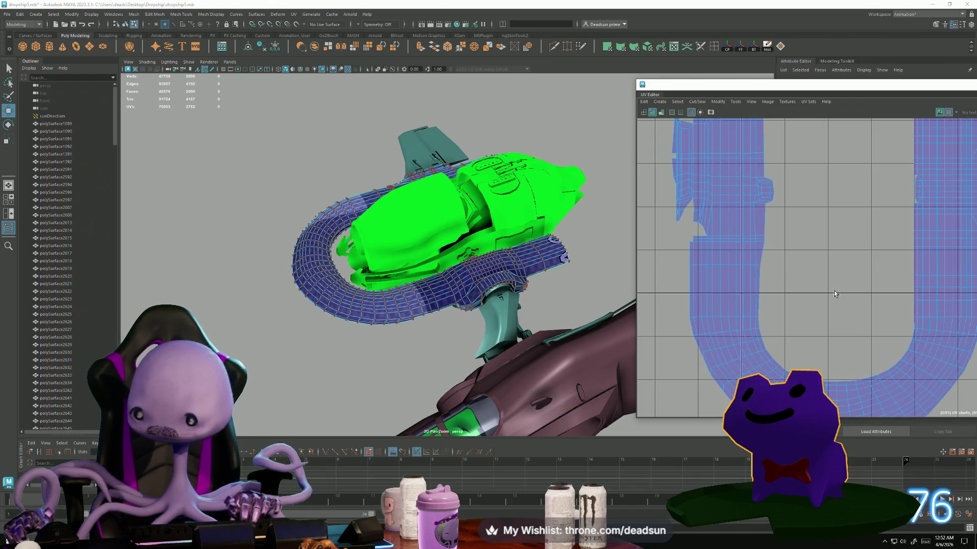
scroll(770, 233, down, 3)
alt+middle_drag(770, 233, 888, 310)
scroll(889, 310, down, 3)
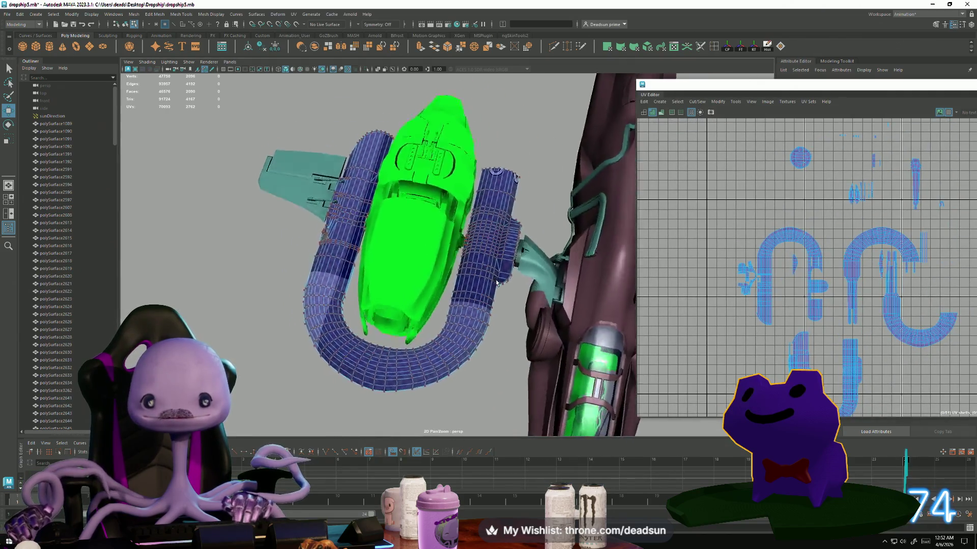
scroll(929, 277, up, 5)
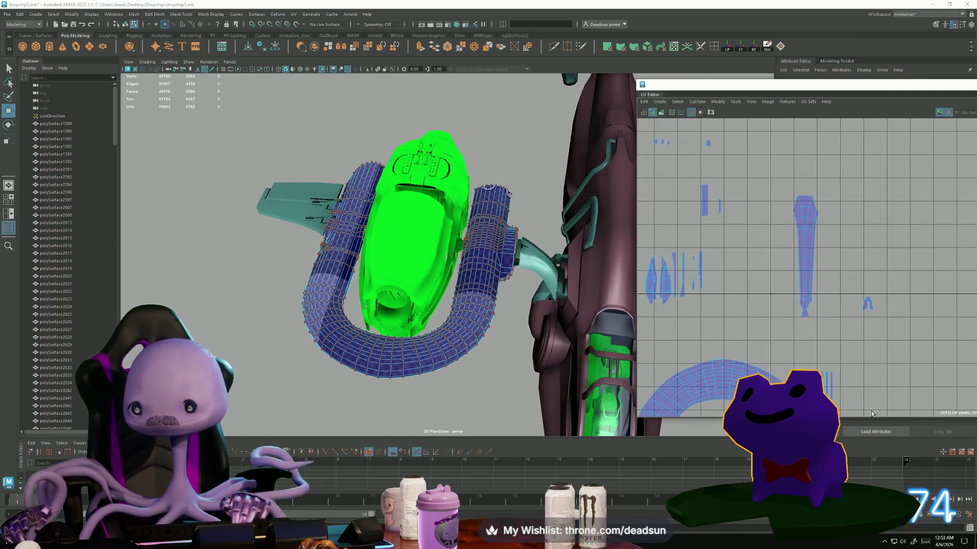
mouse_move(447, 331)
alt+mouse_down()
mouse_move(385, 245)
mouse_move(468, 282)
alt+mouse_up()
scroll(478, 285, up, 5)
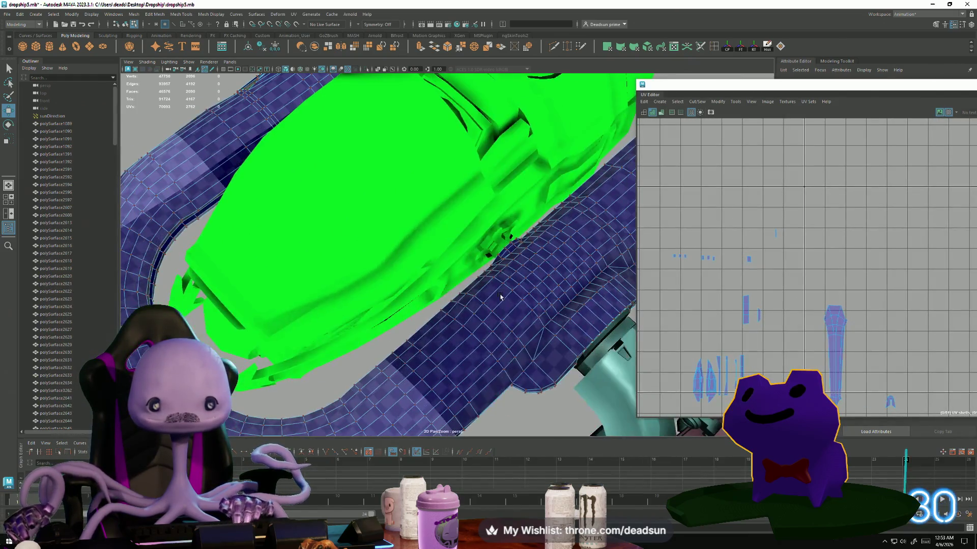
right_drag(494, 287, 533, 271)
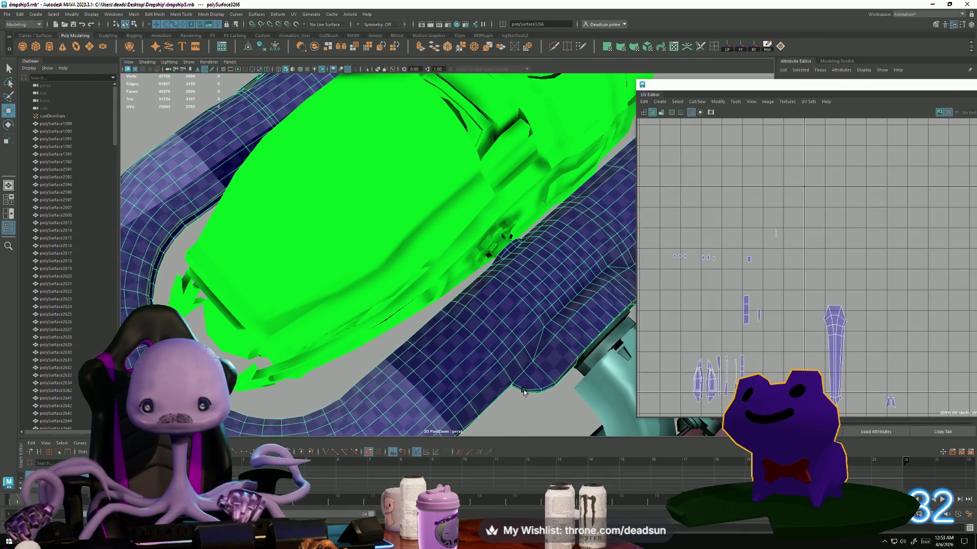
Step: Assign the existing lambert1 material to the U-shaped piece
click(527, 417)
mouse_move(528, 417)
alt+mouse_down()
mouse_move(422, 403)
mouse_move(419, 371)
alt+mouse_up()
click(362, 305)
right_drag(361, 303, 356, 360)
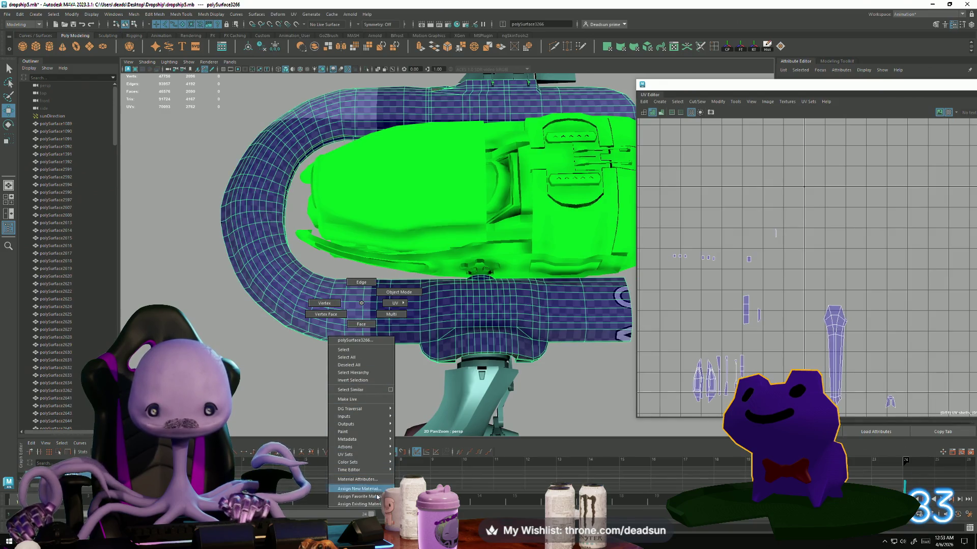
mouse_move(378, 497)
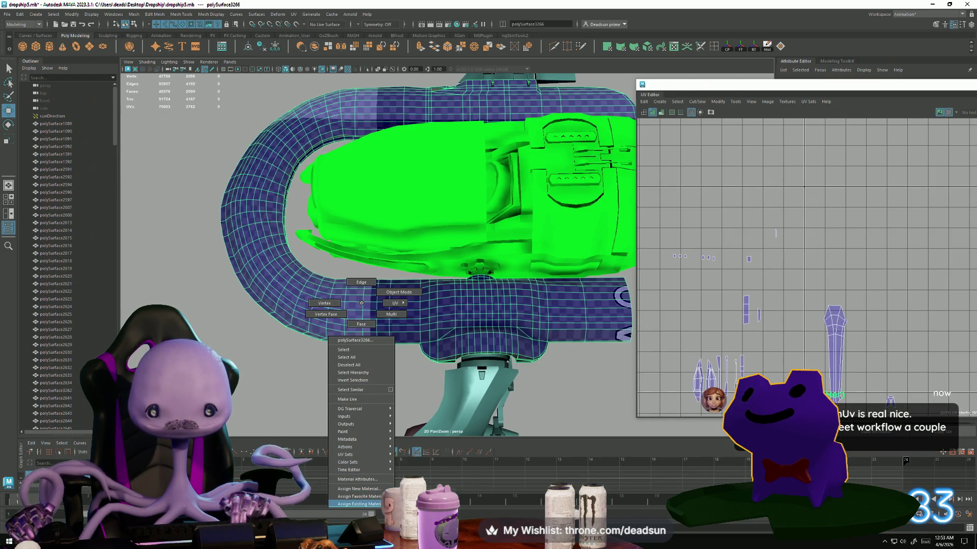
click(432, 449)
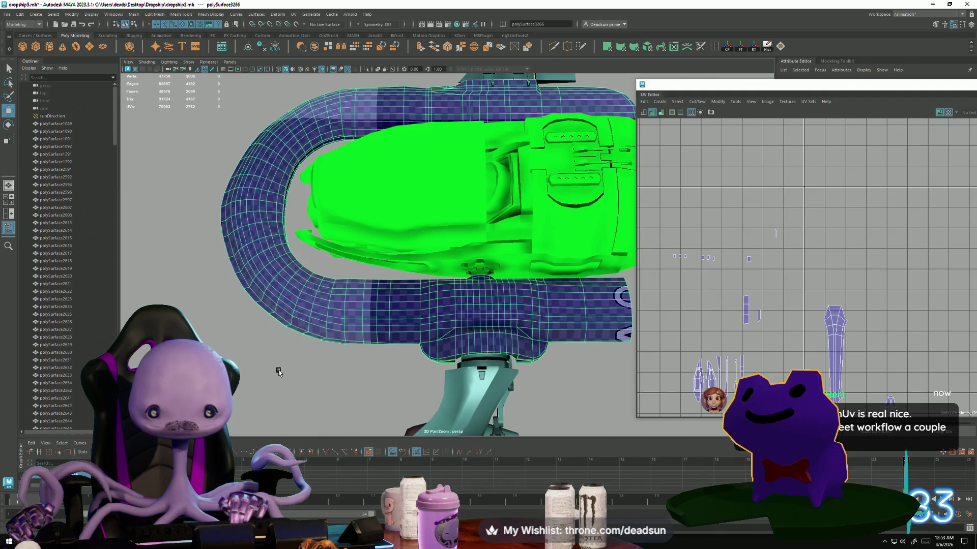
alt+drag(356, 366, 325, 355)
click(336, 370)
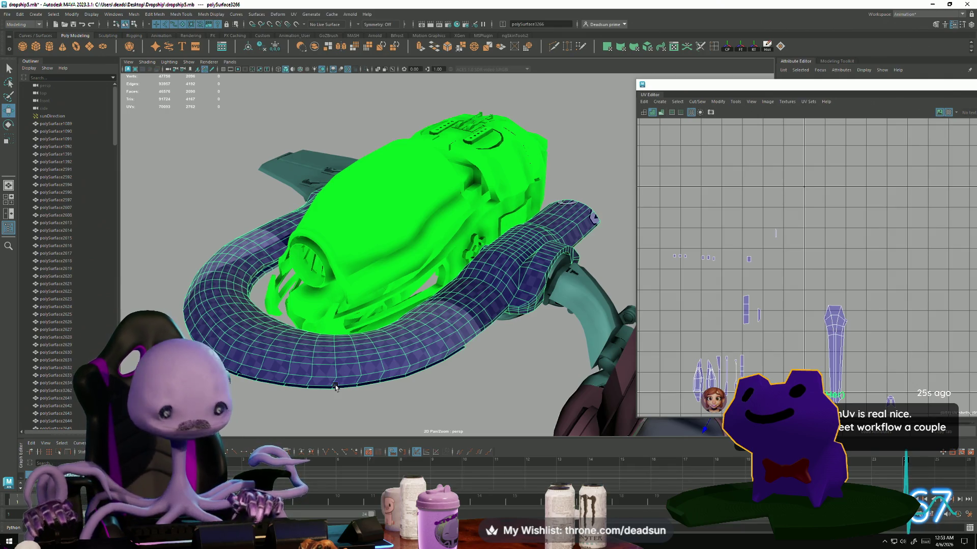
mouse_move(456, 373)
alt+mouse_down()
mouse_move(358, 278)
mouse_move(233, 211)
mouse_move(263, 220)
mouse_move(236, 235)
mouse_move(243, 340)
mouse_move(236, 318)
mouse_move(250, 326)
mouse_move(263, 295)
mouse_move(375, 365)
mouse_move(452, 335)
alt+mouse_up()
click(8, 14)
scroll(651, 277, down, 2)
scroll(651, 277, down, 5)
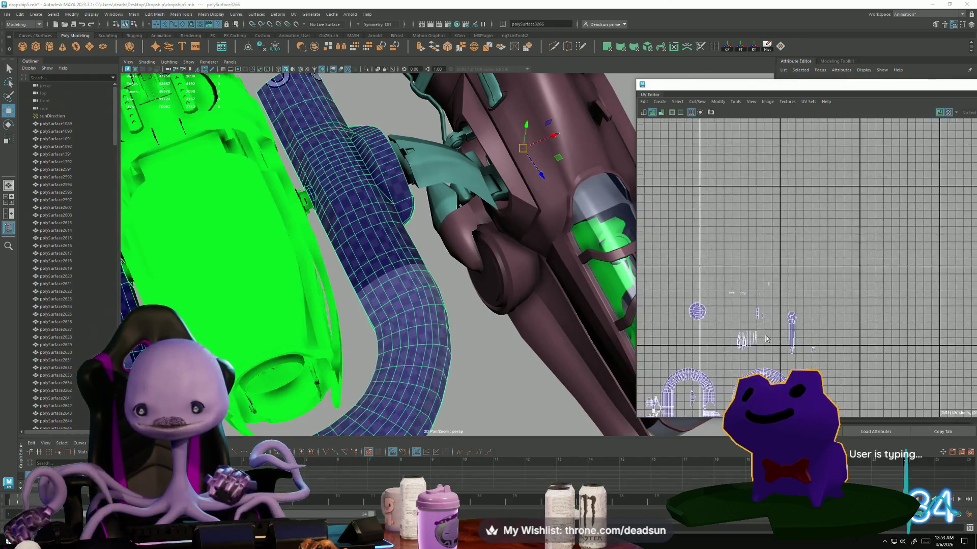
mouse_move(379, 308)
alt+mouse_down()
mouse_move(389, 304)
mouse_move(342, 305)
mouse_move(362, 383)
alt+mouse_up()
scroll(362, 382, down, 5)
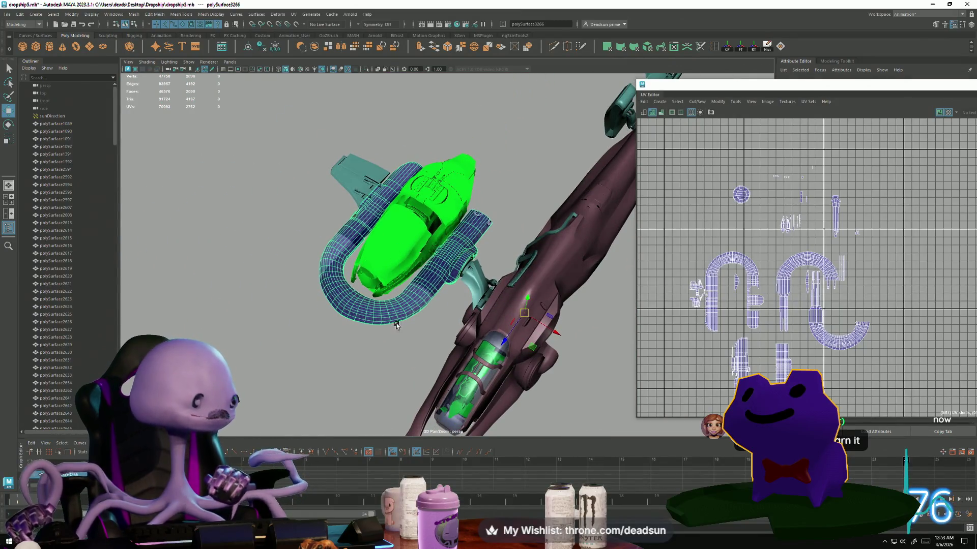
alt+drag(397, 326, 299, 277)
scroll(305, 330, up, 6)
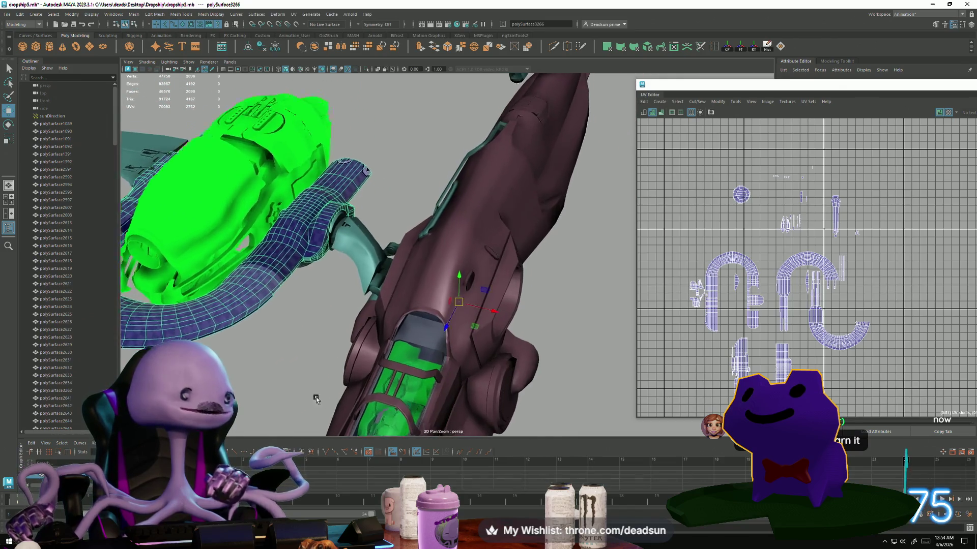
mouse_move(316, 399)
alt+mouse_down()
mouse_move(338, 403)
mouse_move(251, 349)
mouse_move(266, 411)
mouse_move(268, 388)
mouse_move(283, 398)
mouse_move(271, 372)
mouse_move(277, 394)
alt+mouse_up()
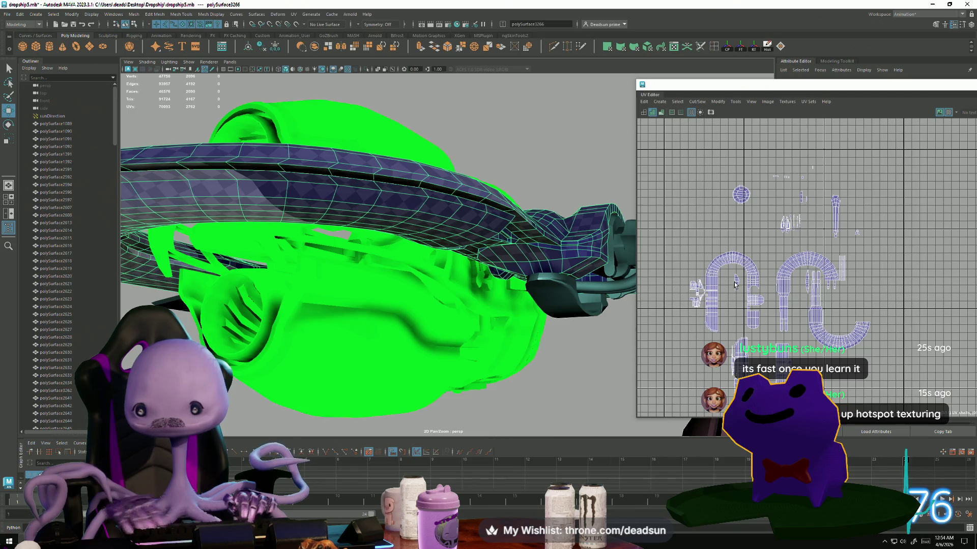
Step: Select the small UV shell's edges and frame them in the 3D view
scroll(734, 284, up, 10)
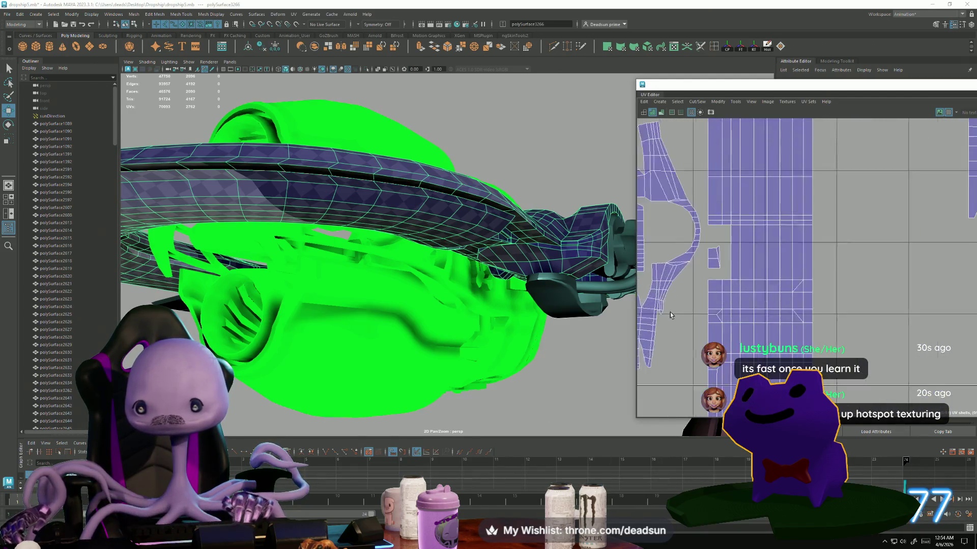
scroll(702, 285, up, 3)
right_drag(722, 255, 724, 215)
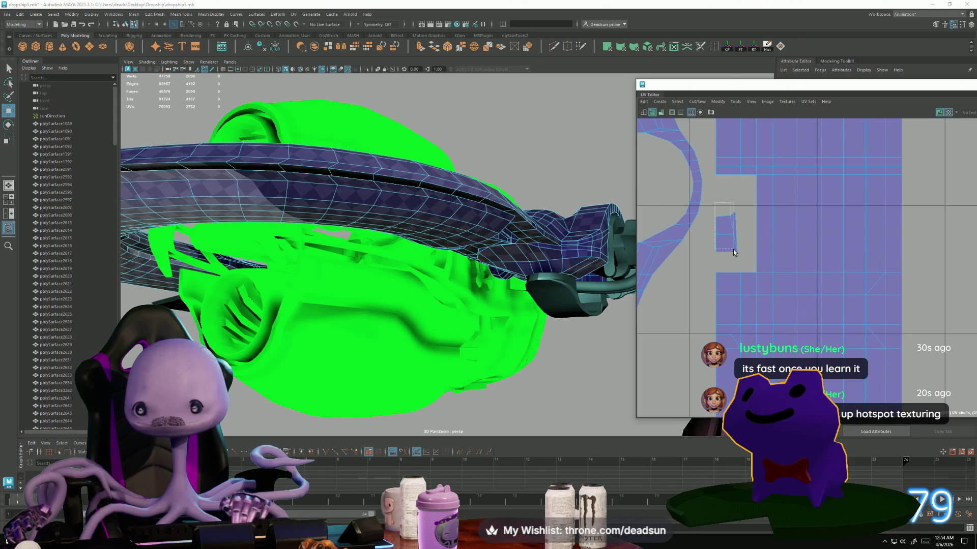
drag(733, 249, 734, 250)
key(f)
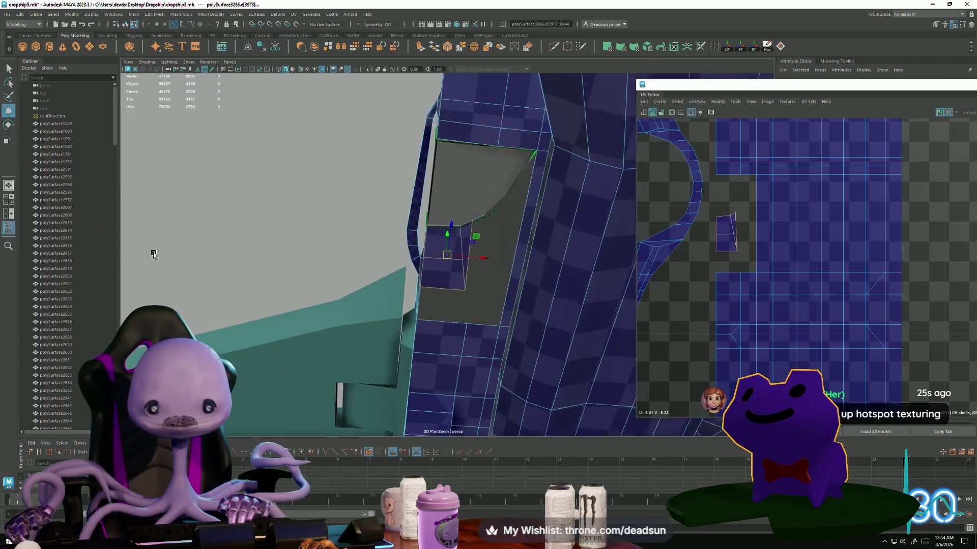
mouse_move(153, 254)
alt+mouse_down()
mouse_move(325, 275)
mouse_move(384, 305)
mouse_move(375, 249)
alt+mouse_up()
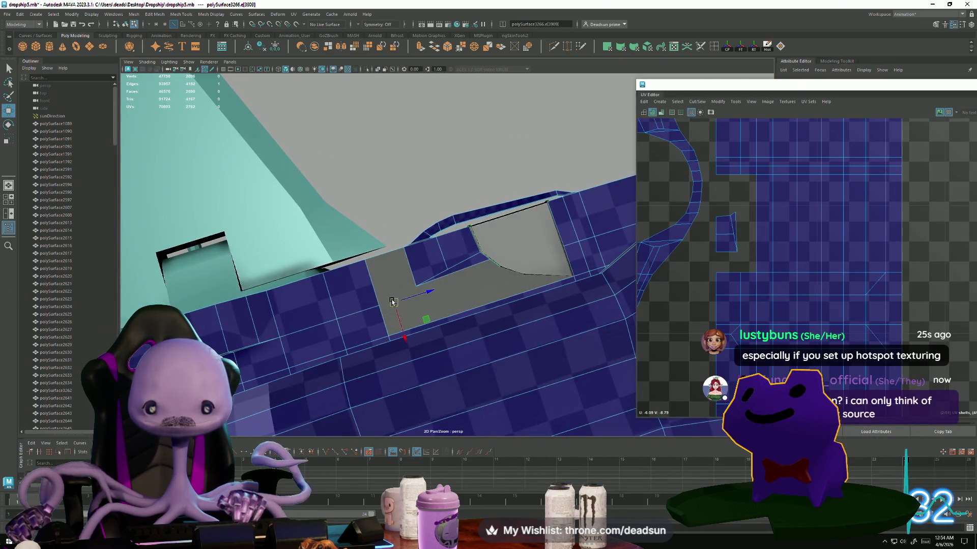
Step: Return to object mode and select the hull piece to display its UV shells
alt+drag(391, 302, 435, 270)
right_drag(436, 270, 390, 265)
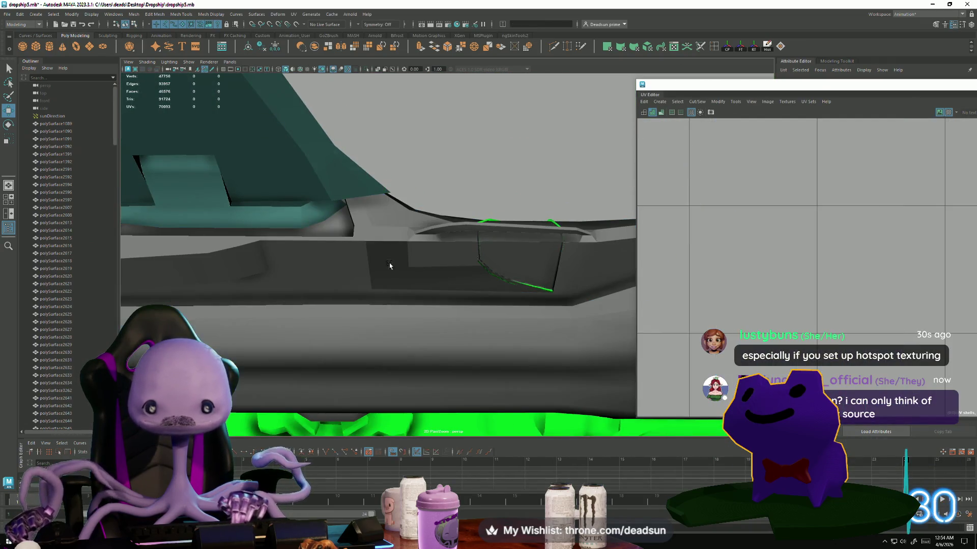
click(389, 265)
mouse_move(320, 277)
alt+mouse_down()
mouse_move(308, 368)
mouse_move(334, 399)
mouse_move(276, 280)
mouse_move(279, 353)
mouse_move(465, 263)
alt+mouse_up()
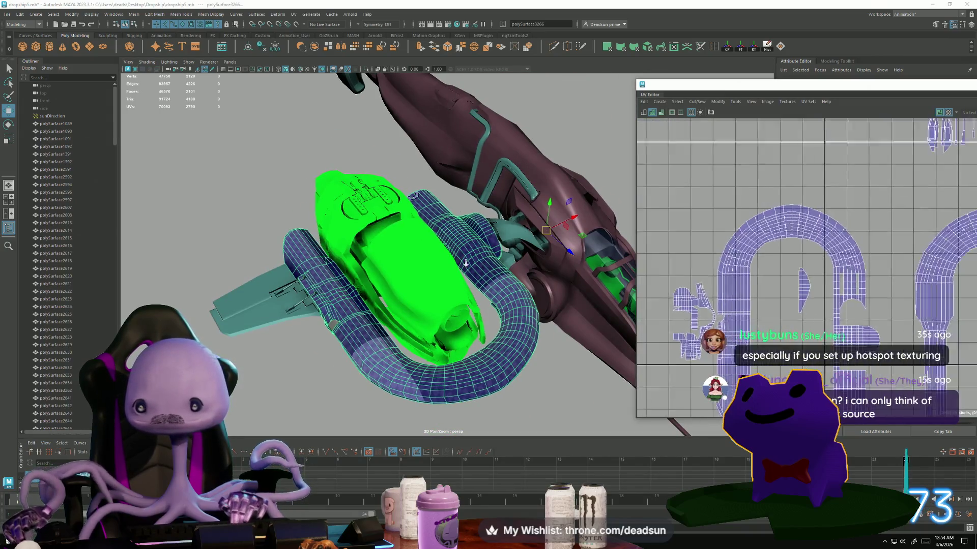
scroll(788, 229, down, 5)
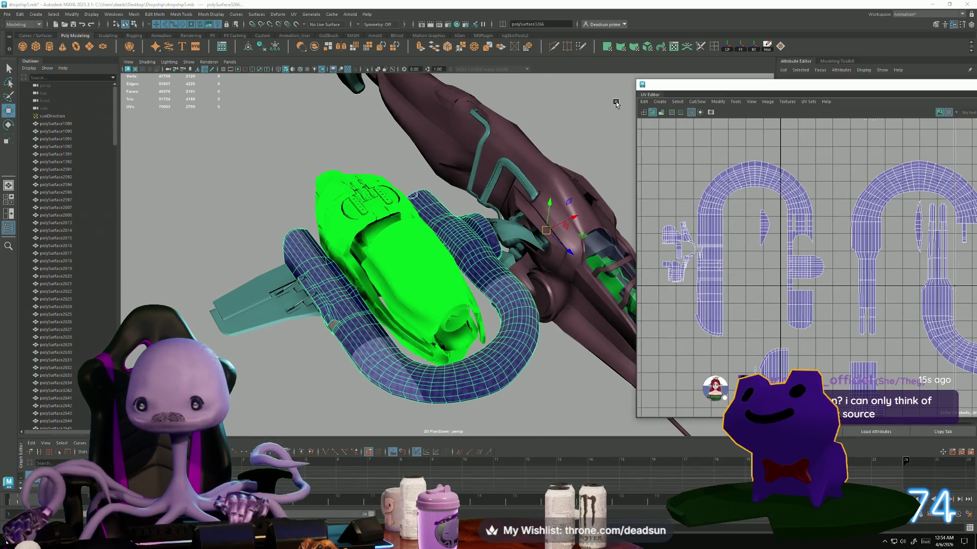
Step: Combine the shroud pieces into wingshroud:polySurface3030 and inspect its seams in vertex mode
click(132, 14)
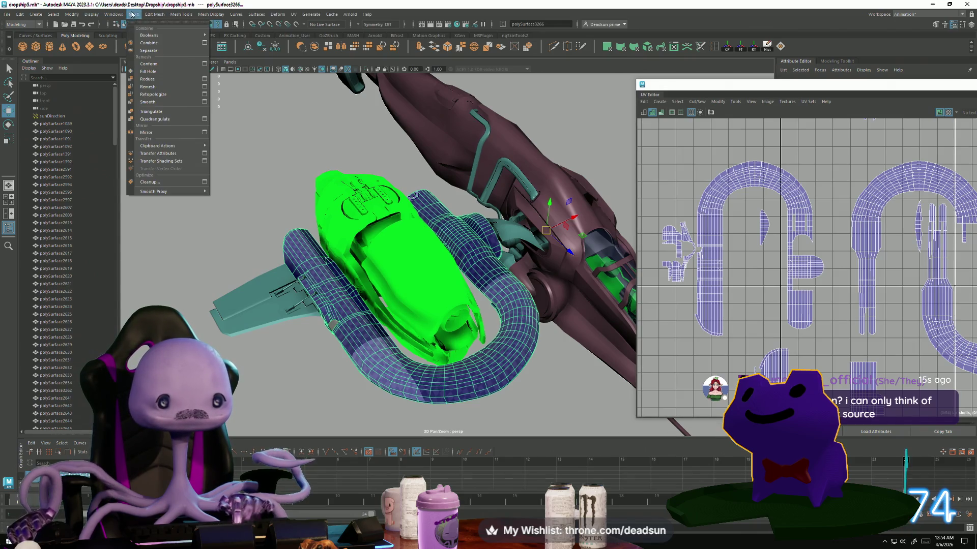
click(148, 43)
right_drag(348, 322, 320, 321)
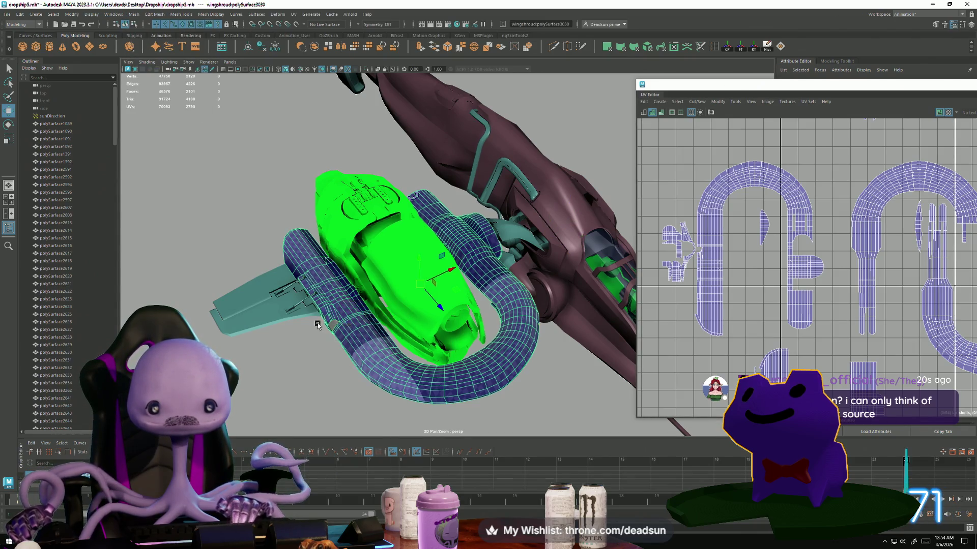
mouse_move(345, 326)
alt+mouse_down()
mouse_move(372, 343)
mouse_move(440, 328)
alt+mouse_up()
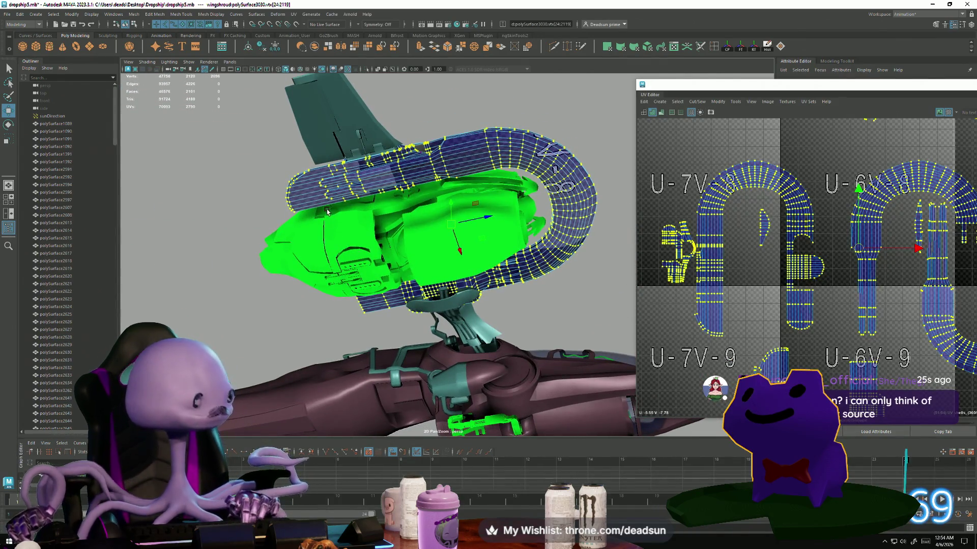
alt+right_drag(327, 211, 399, 355)
mouse_move(370, 312)
alt+mouse_down()
mouse_move(366, 342)
mouse_move(344, 348)
mouse_move(290, 286)
mouse_move(392, 349)
mouse_move(301, 388)
mouse_move(371, 411)
mouse_move(355, 380)
alt+mouse_up()
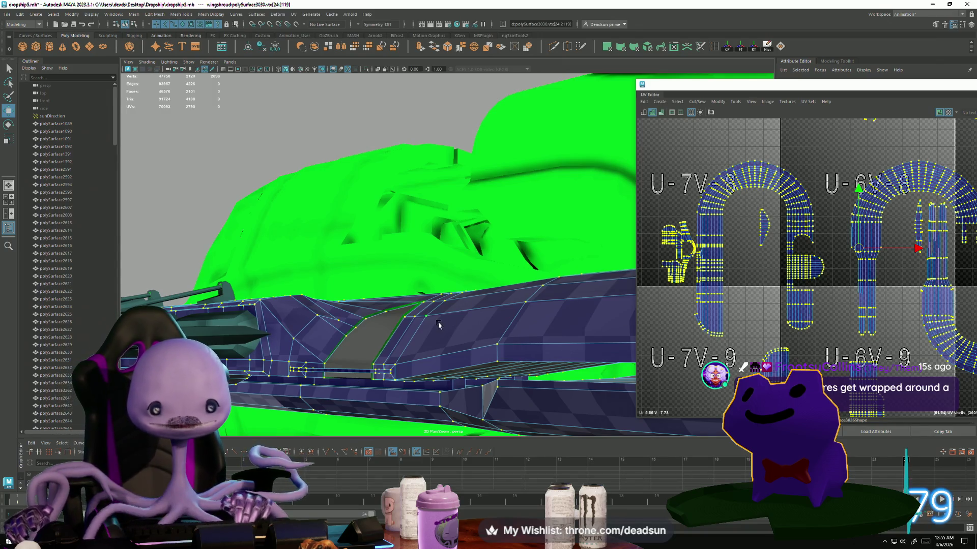
alt+drag(436, 333, 317, 332)
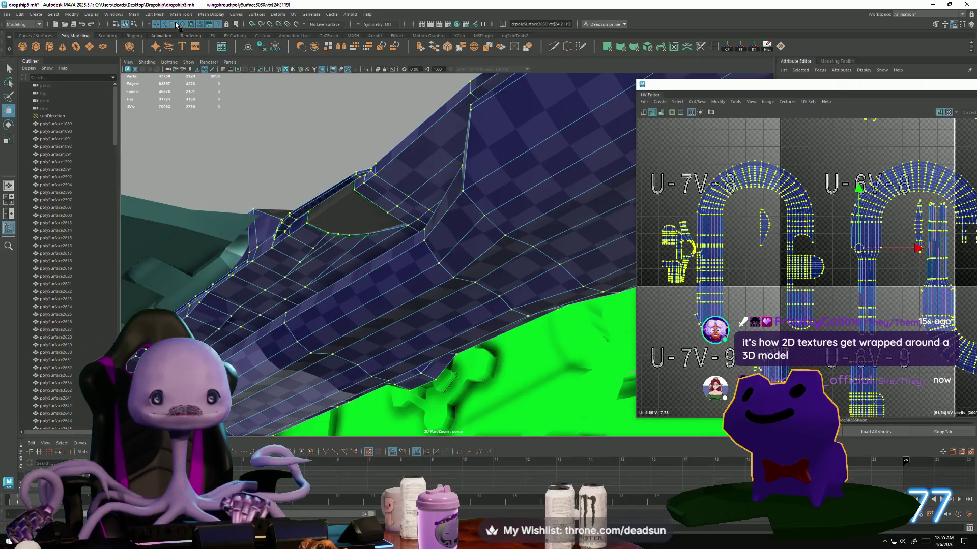
Step: Look at the UV Editor's Cut/Sew options and close them unused
click(701, 103)
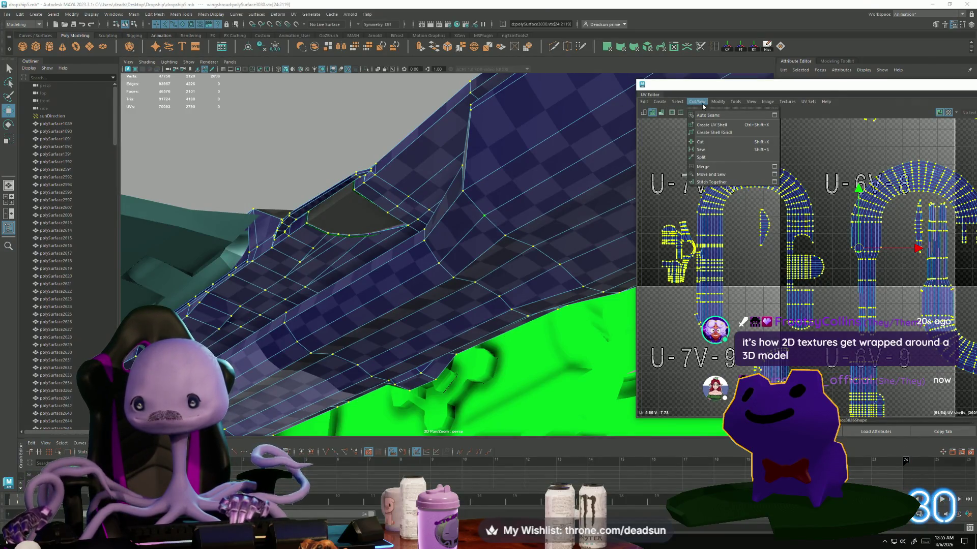
click(578, 96)
alt+drag(569, 117, 488, 76)
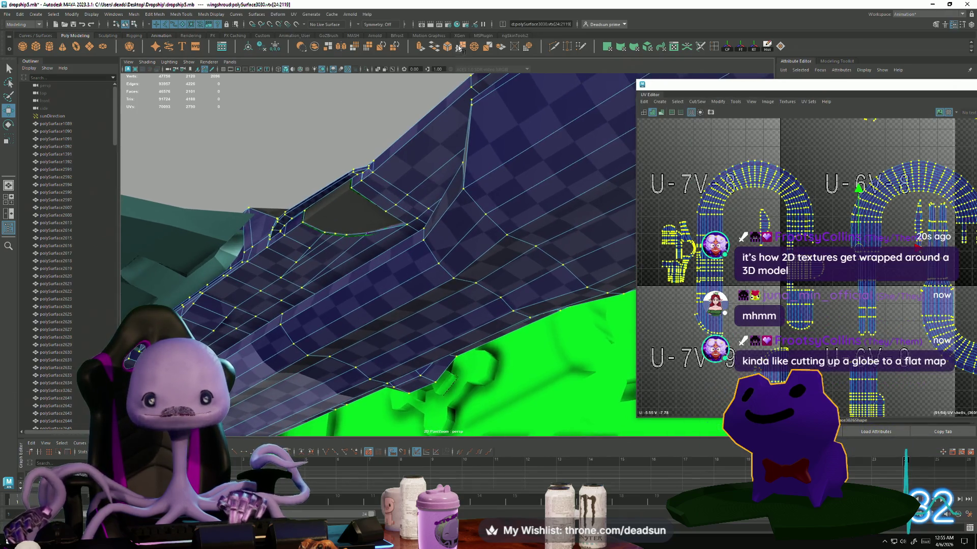
Step: Merge the selected shroud vertices and orbit around to check the weld
click(362, 165)
alt+drag(362, 164, 336, 253)
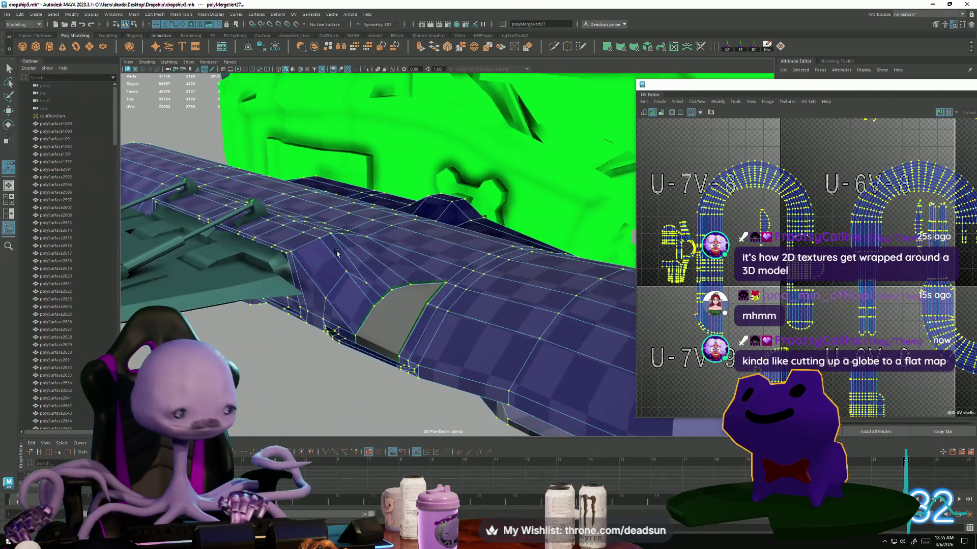
scroll(337, 253, up, 10)
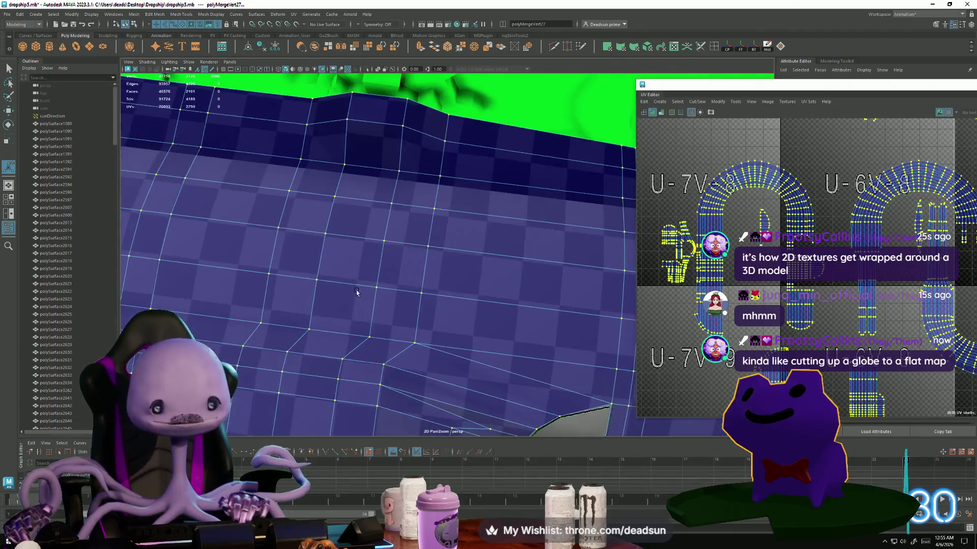
Step: In face mode, select a single shroud face and inspect it up close from several angles
right_drag(356, 292, 303, 257)
click(327, 307)
alt+drag(327, 308, 269, 314)
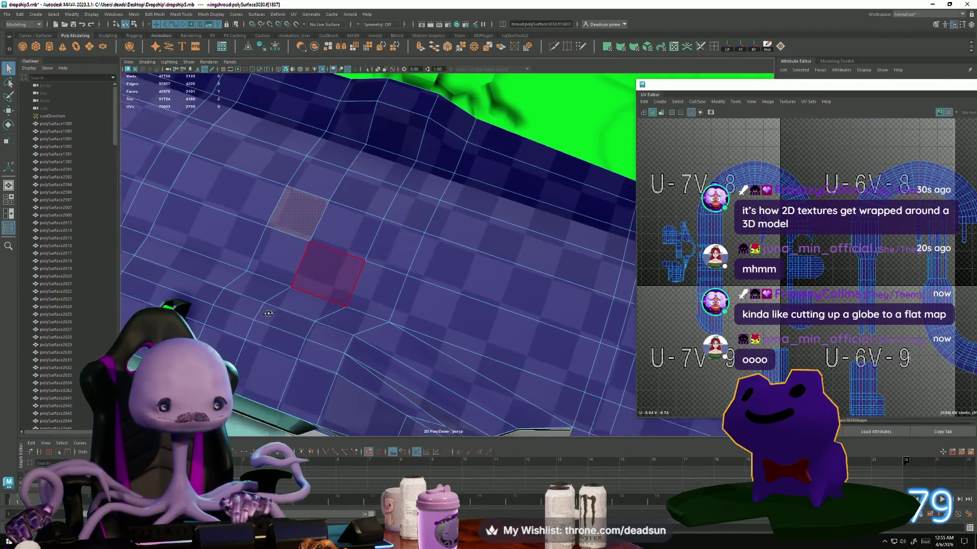
mouse_move(268, 314)
alt+right_down()
mouse_move(371, 349)
mouse_move(327, 349)
mouse_move(348, 359)
alt+right_up()
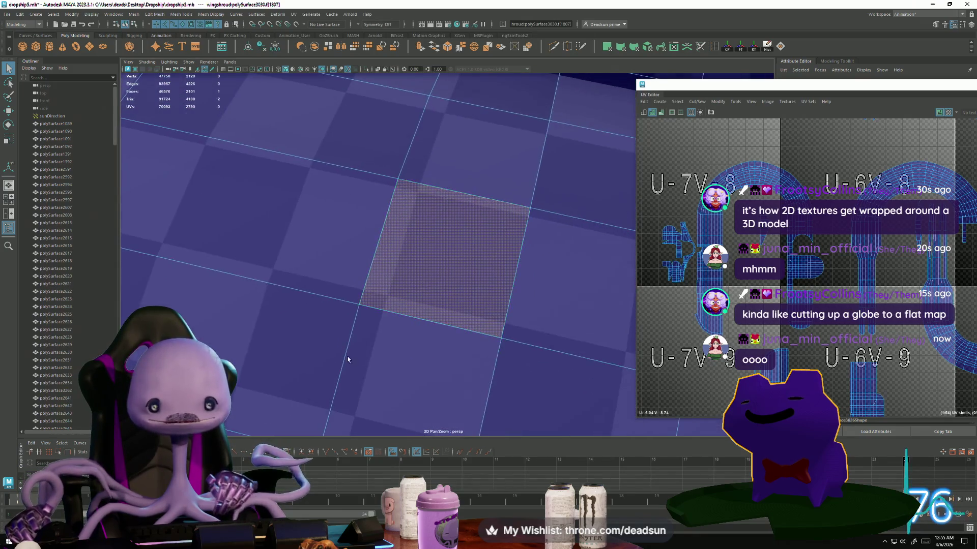
mouse_move(347, 359)
alt+mouse_down()
mouse_move(356, 345)
mouse_move(375, 367)
alt+mouse_up()
alt+right_drag(375, 367, 412, 395)
mouse_move(412, 395)
alt+middle_down()
mouse_move(428, 375)
mouse_move(394, 356)
mouse_move(406, 371)
mouse_move(350, 362)
alt+middle_up()
mouse_move(350, 362)
alt+mouse_down()
mouse_move(322, 344)
mouse_move(335, 342)
alt+mouse_up()
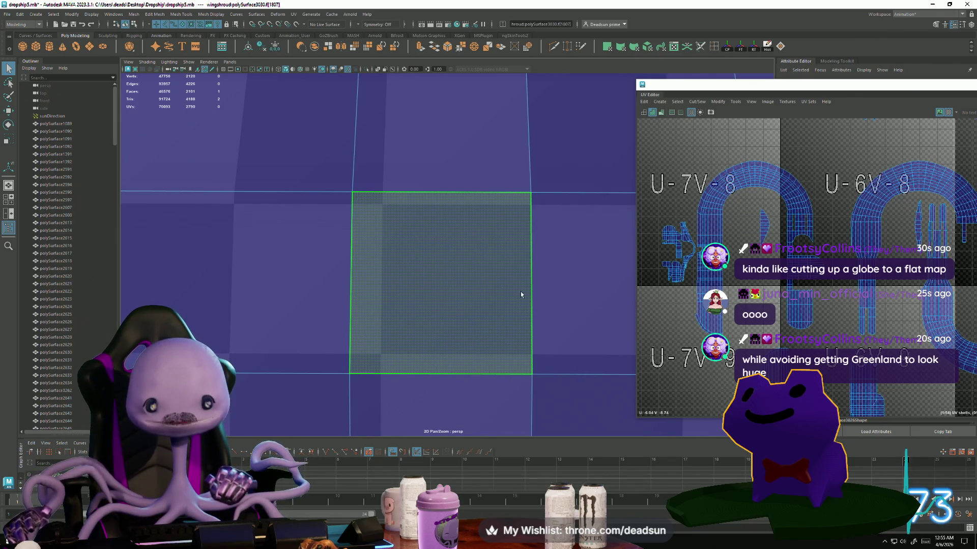
mouse_move(400, 364)
alt+mouse_down()
mouse_move(328, 343)
mouse_move(388, 355)
mouse_move(375, 321)
alt+mouse_up()
mouse_move(377, 339)
alt+mouse_down()
mouse_move(340, 338)
mouse_move(304, 320)
mouse_move(327, 313)
mouse_move(317, 303)
mouse_move(275, 291)
mouse_move(311, 295)
mouse_move(339, 405)
alt+mouse_up()
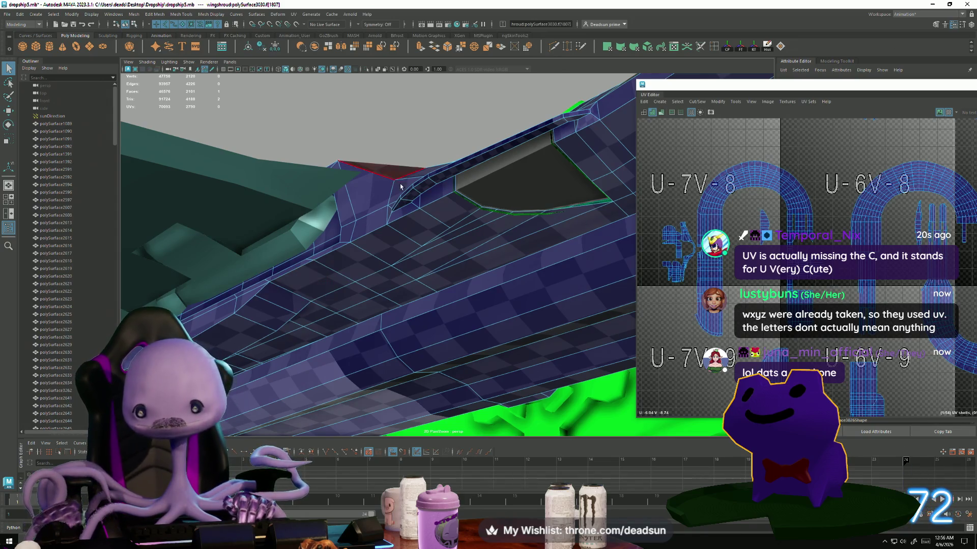
scroll(704, 256, up, 10)
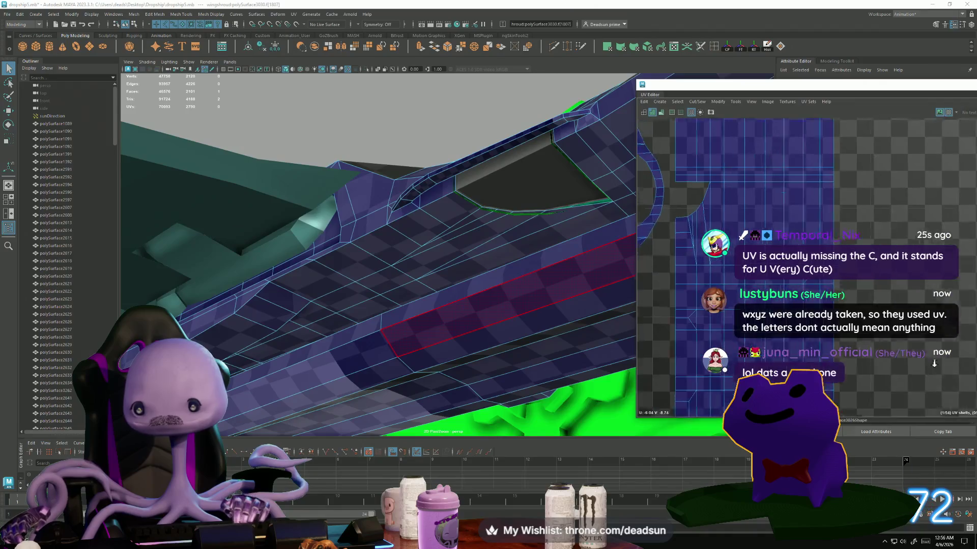
scroll(704, 255, up, 5)
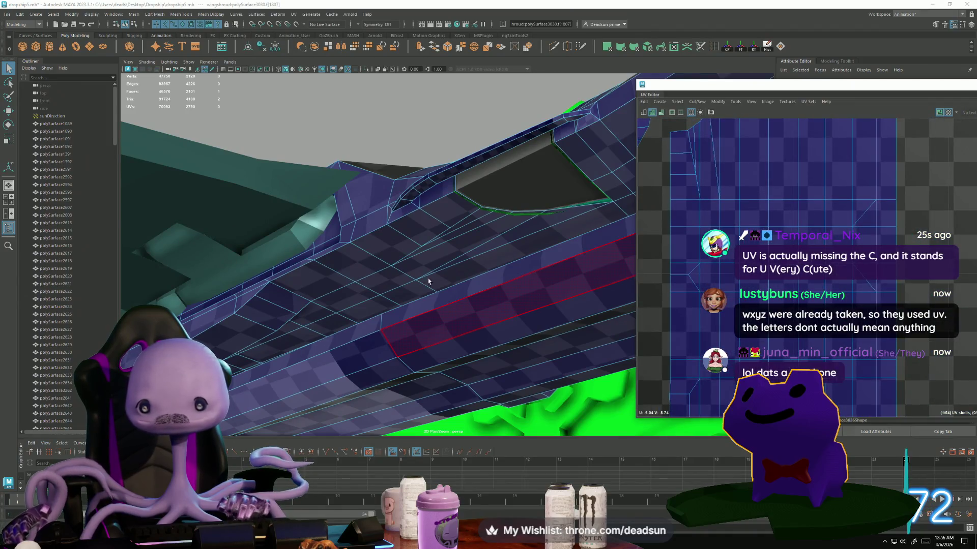
alt+middle_drag(411, 286, 411, 241)
right_click(403, 208)
click(404, 208)
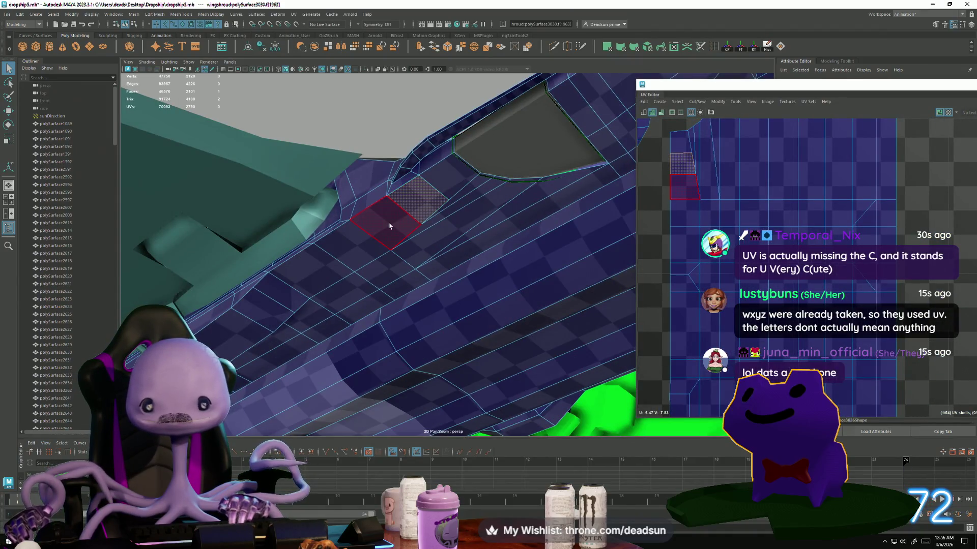
key(F9)
double_click(667, 205)
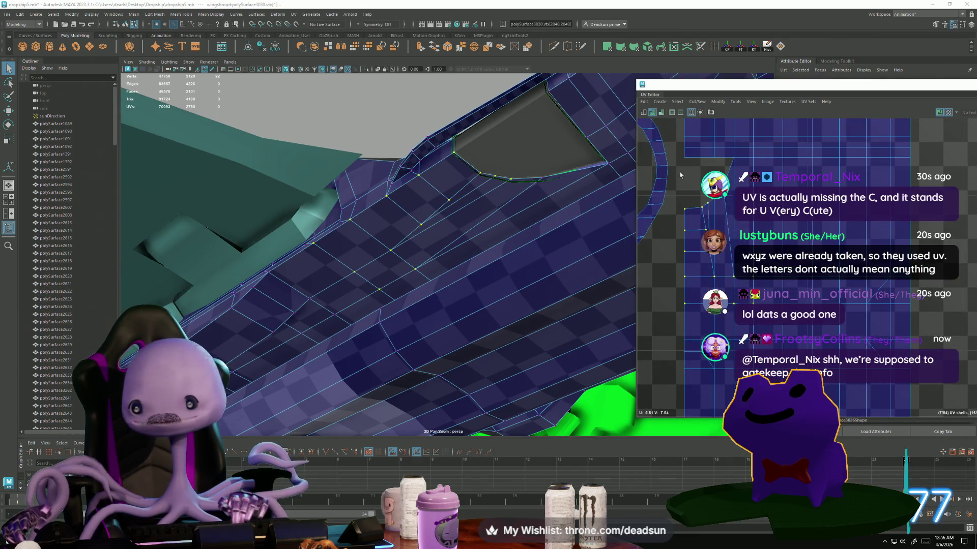
mouse_move(405, 316)
alt+mouse_down()
mouse_move(364, 373)
mouse_move(457, 334)
mouse_move(422, 271)
alt+mouse_up()
right_drag(422, 271, 404, 252)
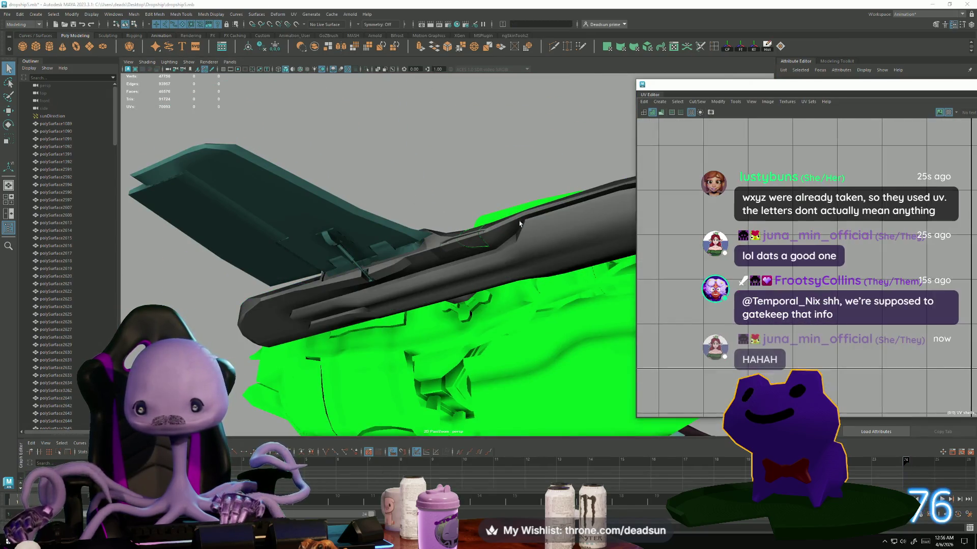
Step: Clear the selection and select the wing shroud, viewing it from above
click(438, 176)
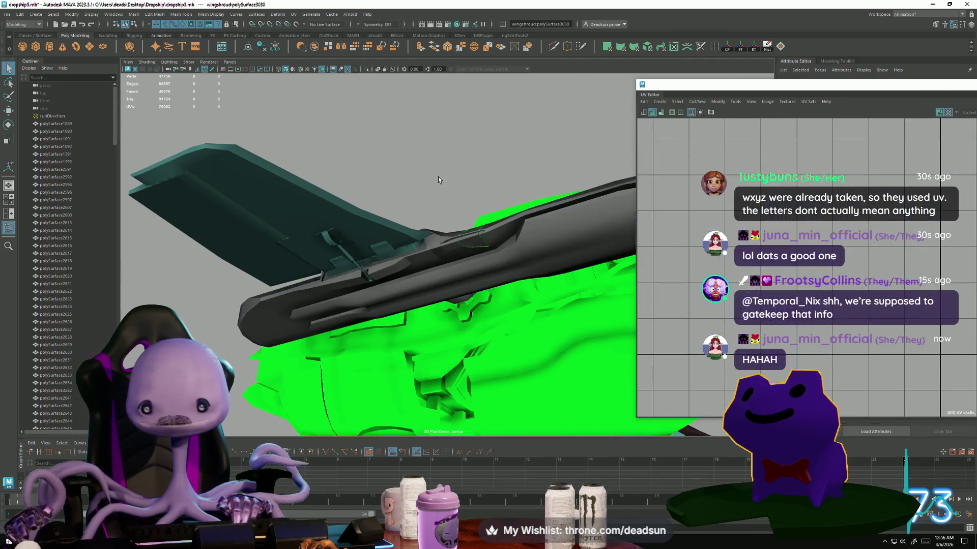
click(468, 246)
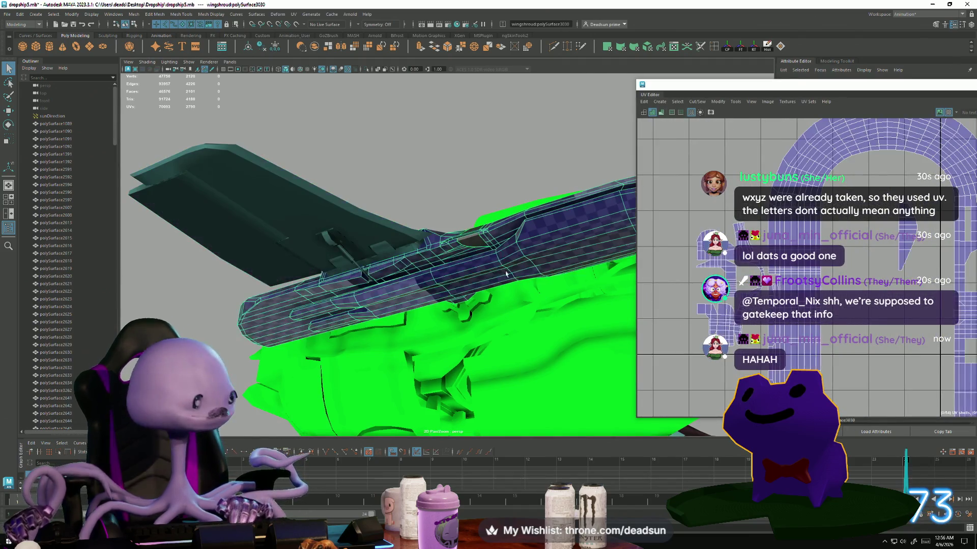
alt+drag(469, 246, 622, 330)
scroll(795, 333, down, 5)
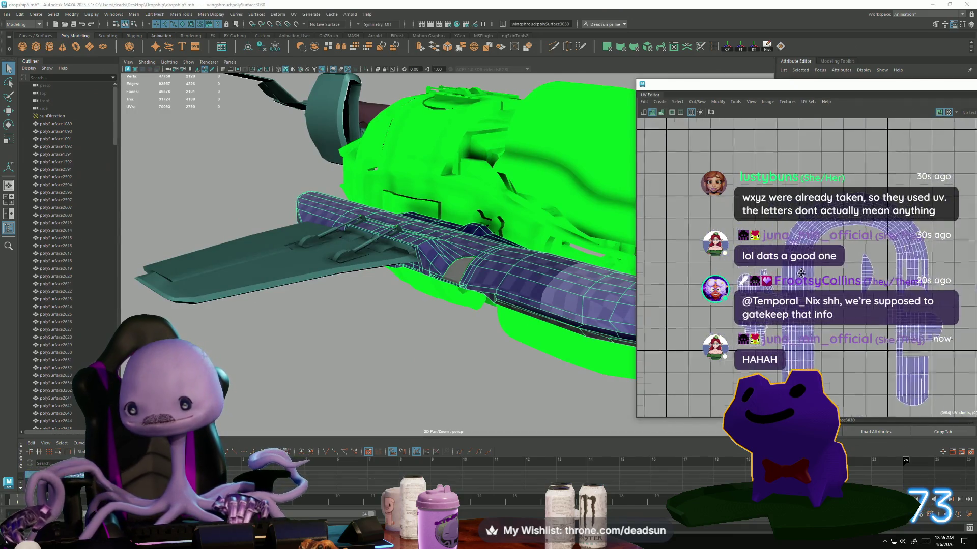
scroll(795, 333, down, 5)
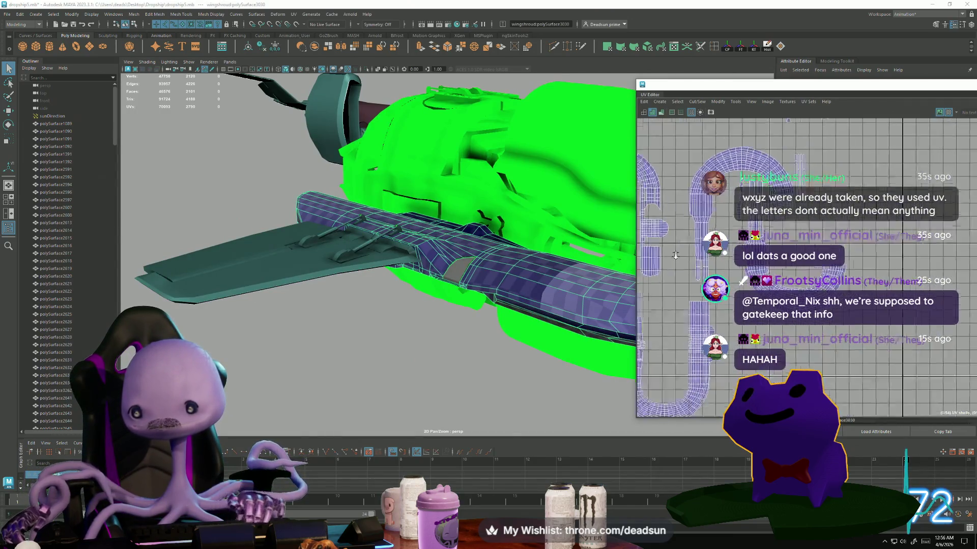
scroll(729, 332, up, 6)
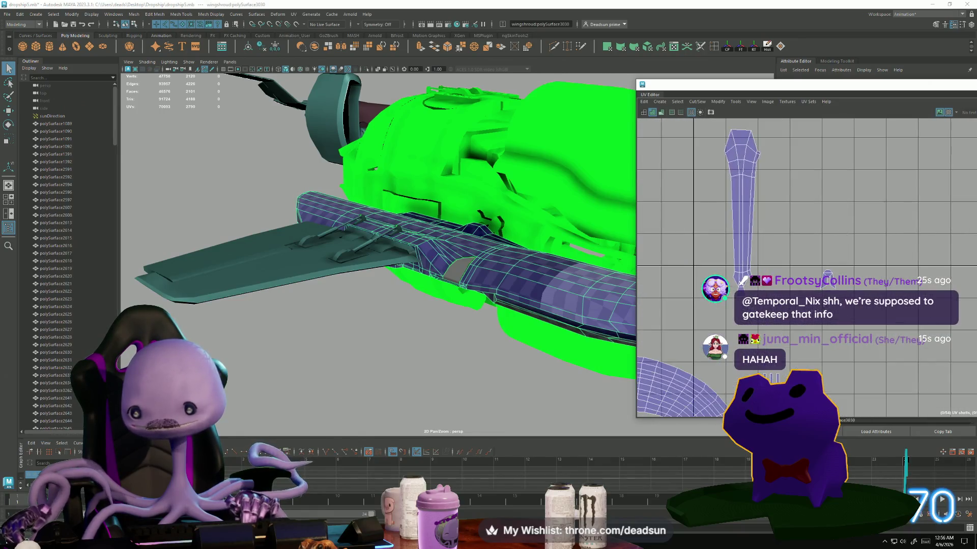
Step: In UV component mode, marquee-select the small shroud shells around tiles U-6V-7 and U-5V-7
right_drag(828, 238, 828, 239)
scroll(712, 242, down, 3)
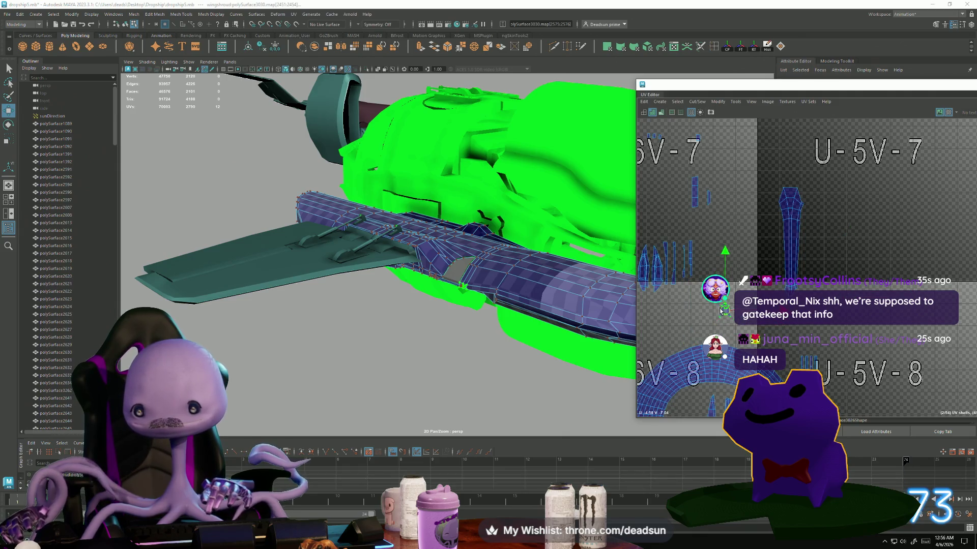
scroll(698, 293, down, 2)
alt+middle_drag(698, 293, 729, 312)
drag(708, 194, 807, 238)
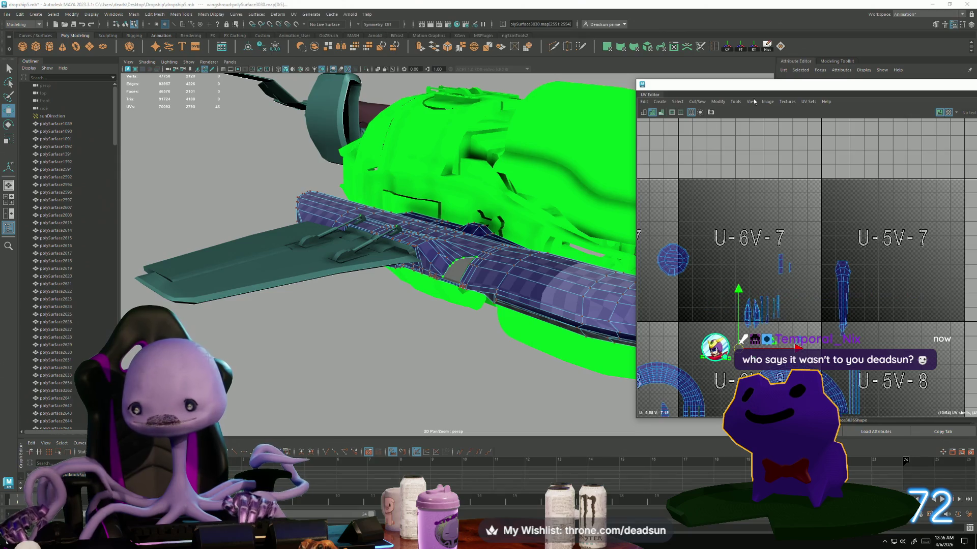
scroll(669, 276, up, 3)
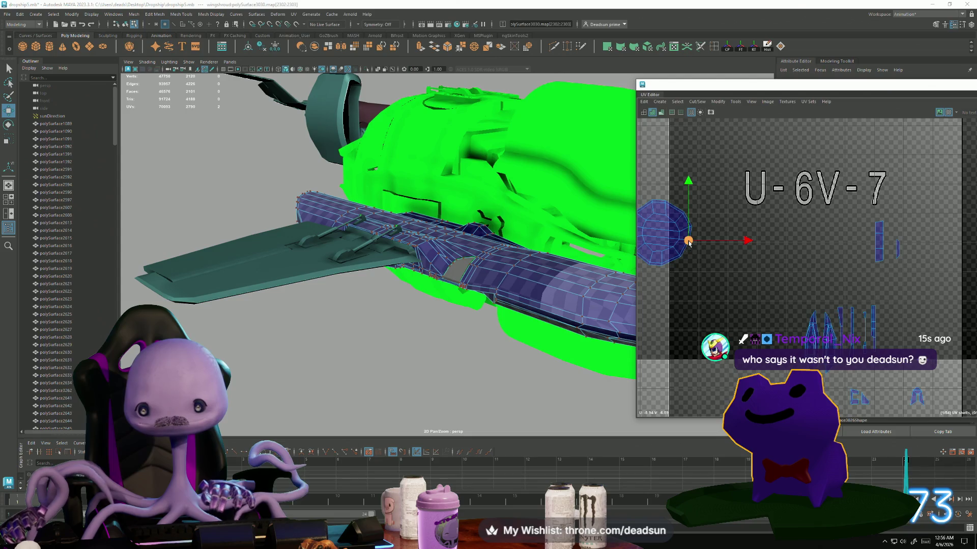
alt+middle_drag(686, 258, 761, 223)
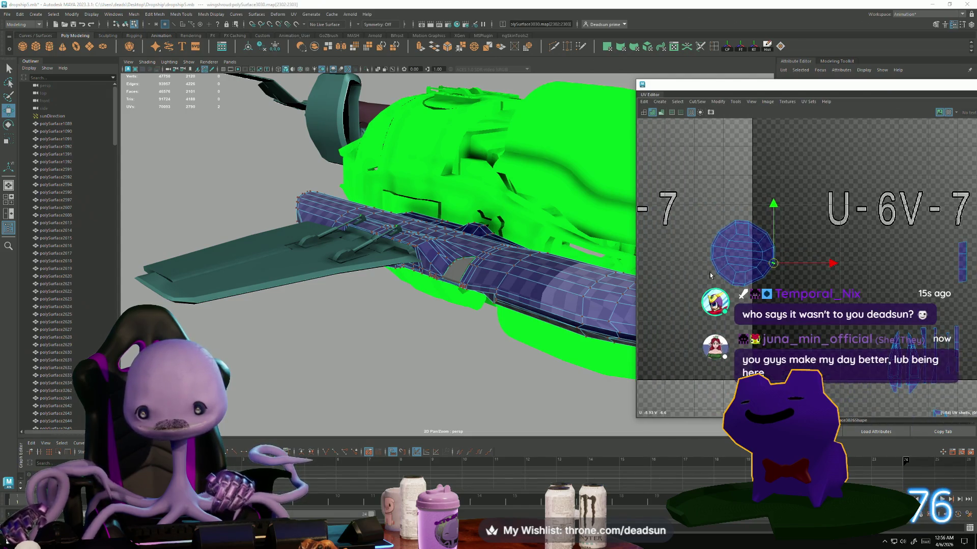
scroll(905, 362, down, 3)
alt+middle_drag(905, 362, 682, 217)
scroll(743, 346, up, 3)
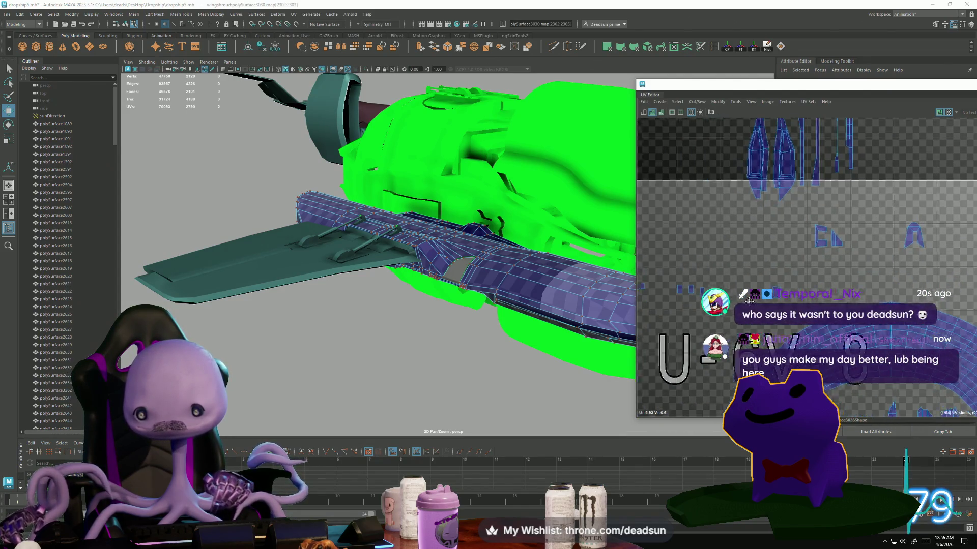
alt+middle_drag(839, 236, 759, 282)
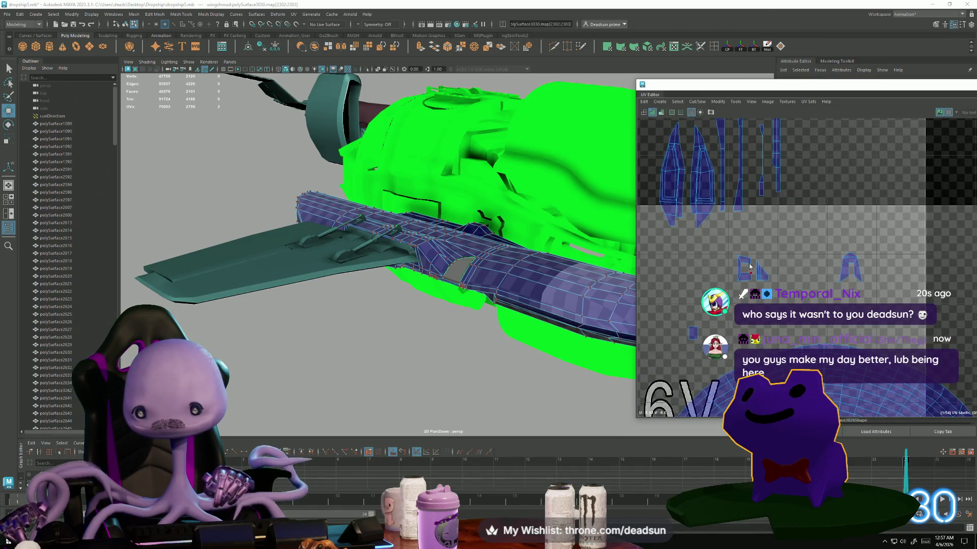
click(749, 266)
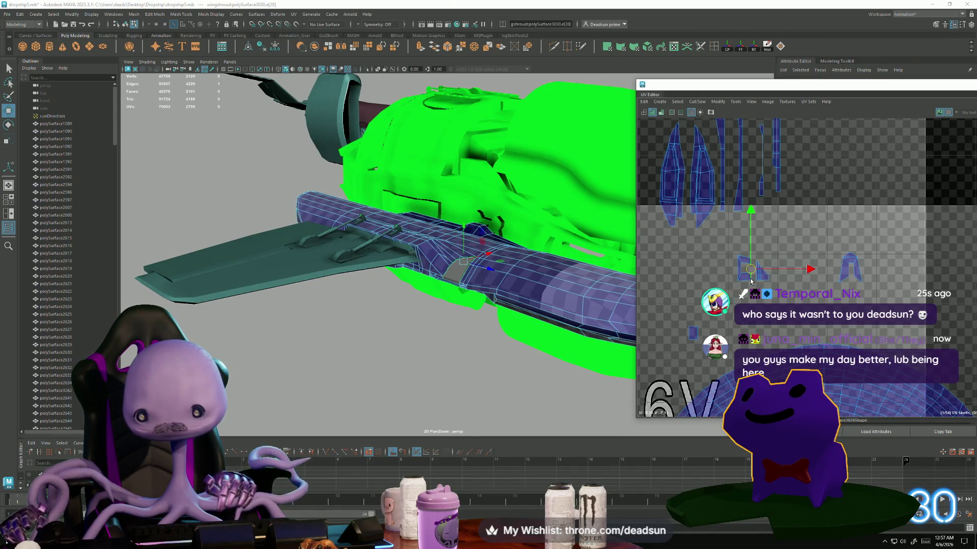
scroll(479, 317, up, 10)
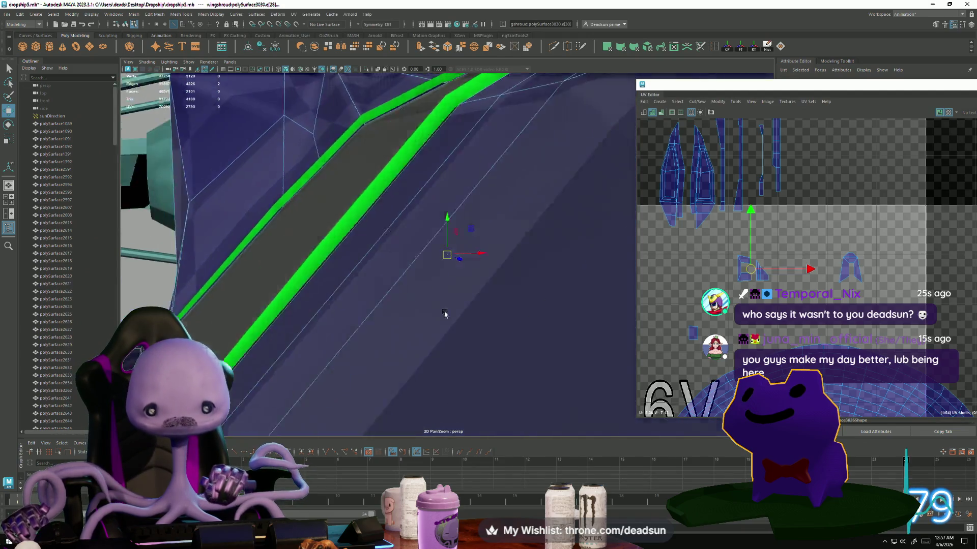
Step: Combine the green strip with the inner green panel into one mesh
mouse_move(473, 344)
alt+mouse_down()
mouse_move(338, 323)
mouse_move(324, 349)
mouse_move(356, 346)
mouse_move(298, 300)
mouse_move(342, 288)
mouse_move(277, 300)
mouse_move(278, 291)
alt+mouse_up()
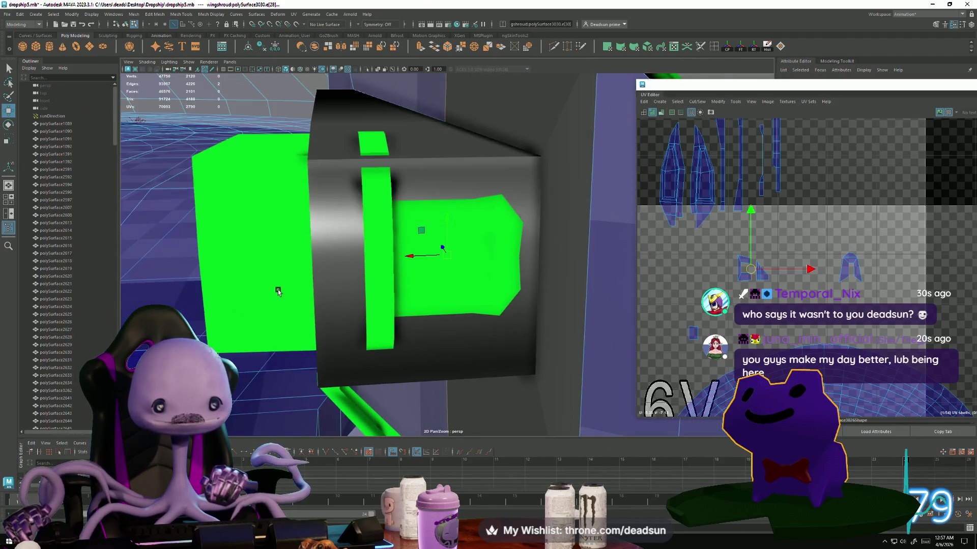
click(244, 249)
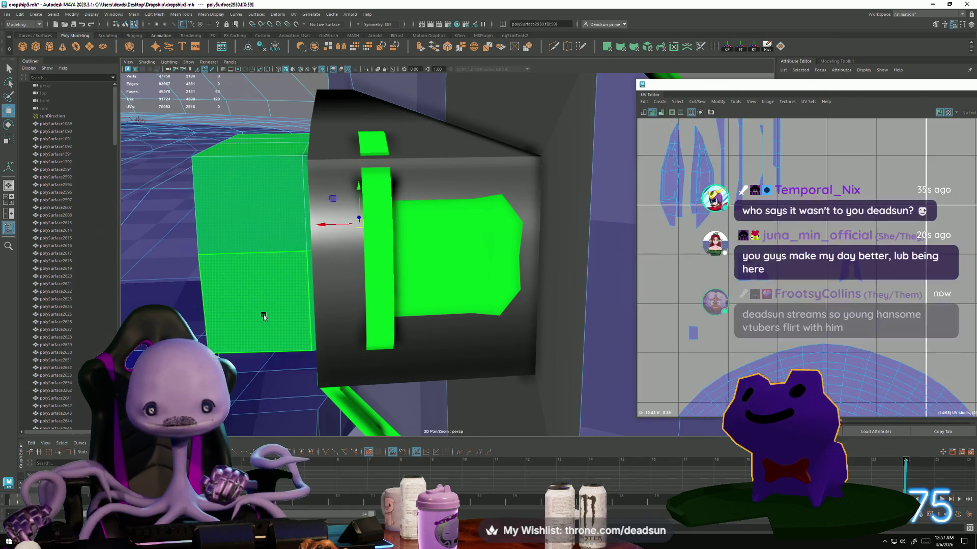
mouse_move(288, 332)
alt+mouse_down()
mouse_move(515, 327)
mouse_move(297, 332)
alt+mouse_up()
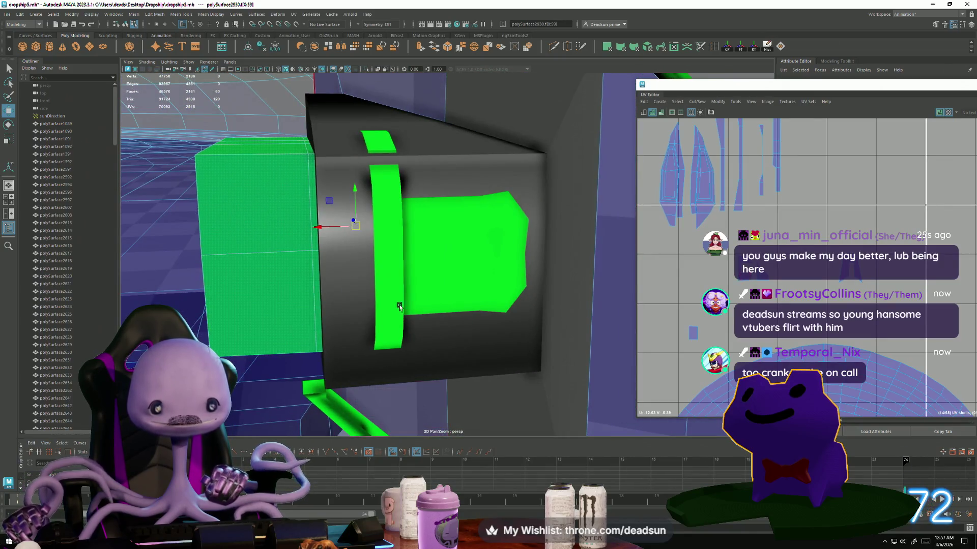
key(F8)
click(436, 271)
mouse_move(436, 270)
alt+mouse_down()
mouse_move(593, 342)
mouse_move(447, 332)
mouse_move(471, 316)
mouse_move(499, 323)
mouse_move(514, 355)
mouse_move(355, 300)
alt+mouse_up()
shift+click(348, 241)
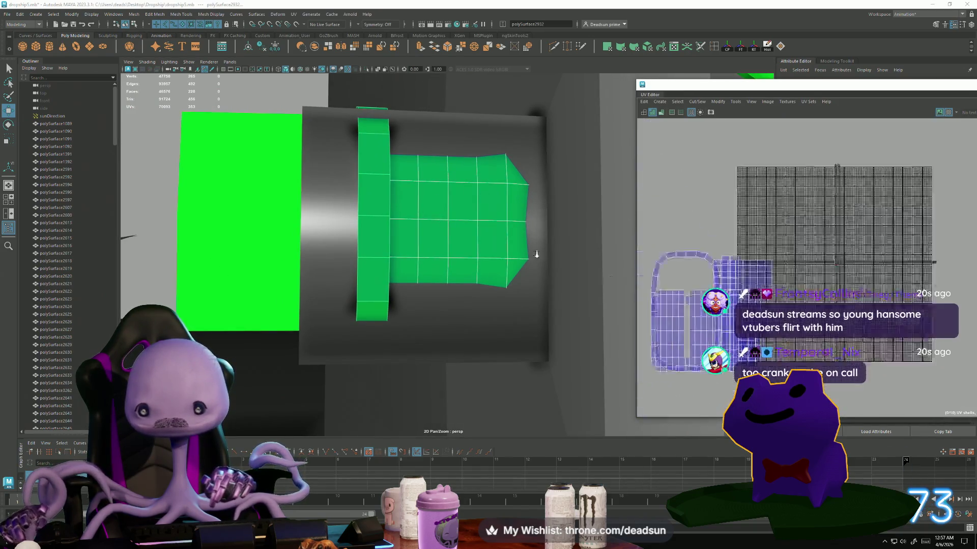
Step: Delete the stray green end panel and green ring strip from the dark cylinder
click(580, 287)
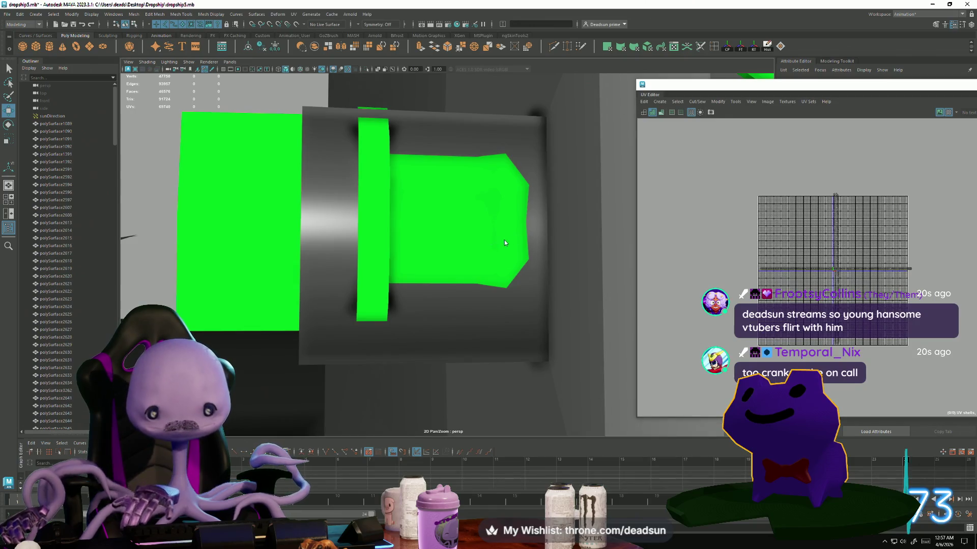
click(449, 236)
key(Delete)
click(386, 218)
key(Delete)
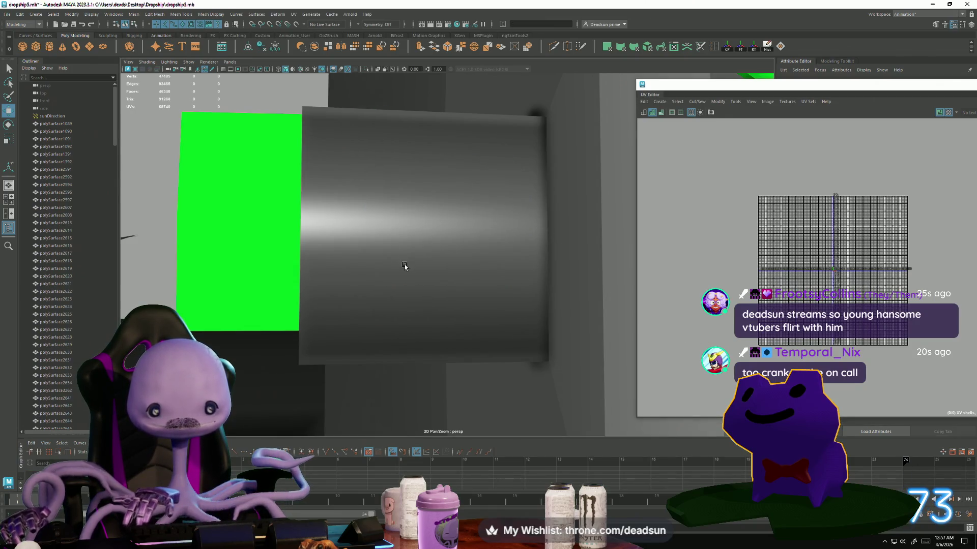
click(247, 260)
mouse_move(479, 283)
alt+mouse_down()
mouse_move(355, 289)
mouse_move(443, 308)
mouse_move(497, 306)
mouse_move(376, 289)
mouse_move(402, 325)
mouse_move(386, 342)
alt+mouse_up()
alt+right_drag(386, 342, 392, 319)
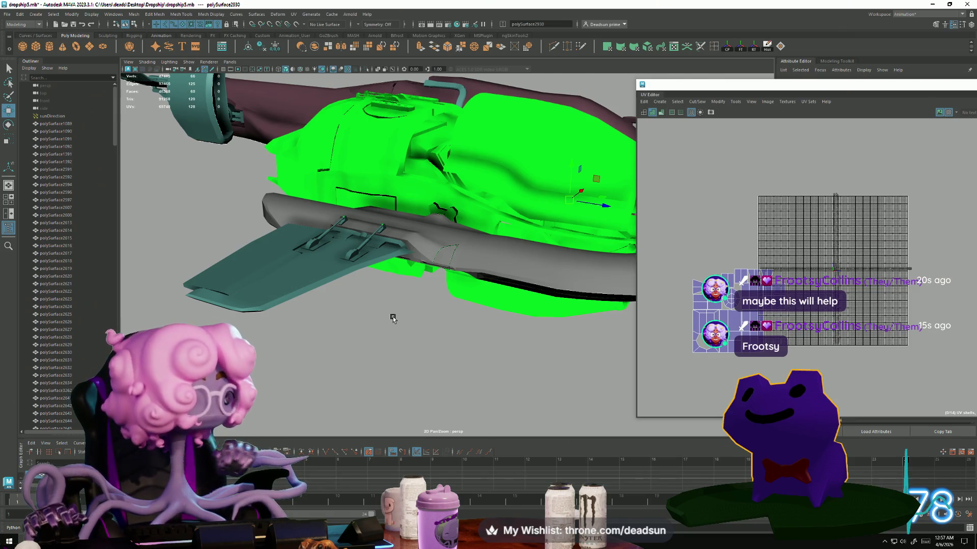
Step: Select the wing shroud in the viewport to show its UVs in the UV Editor
alt+drag(285, 212, 435, 182)
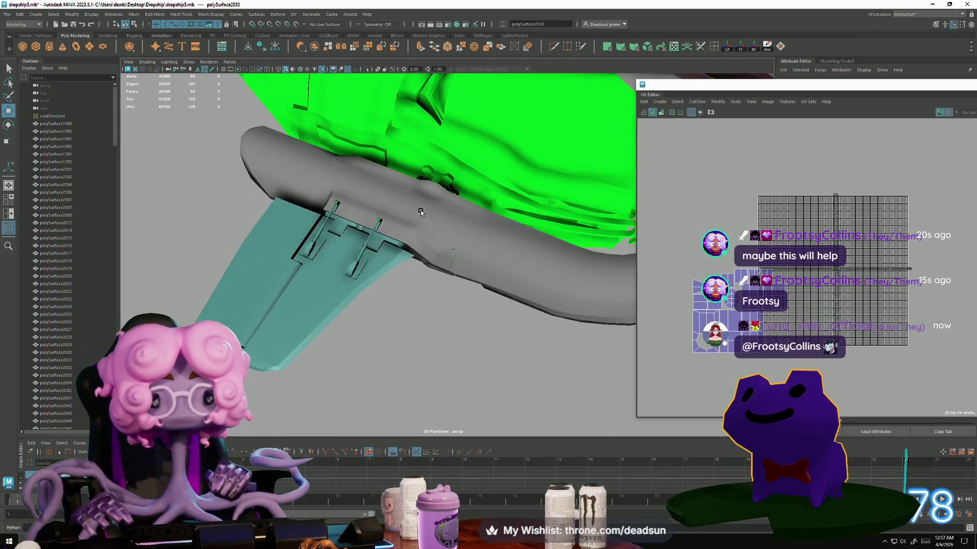
click(435, 181)
alt+drag(405, 279, 509, 285)
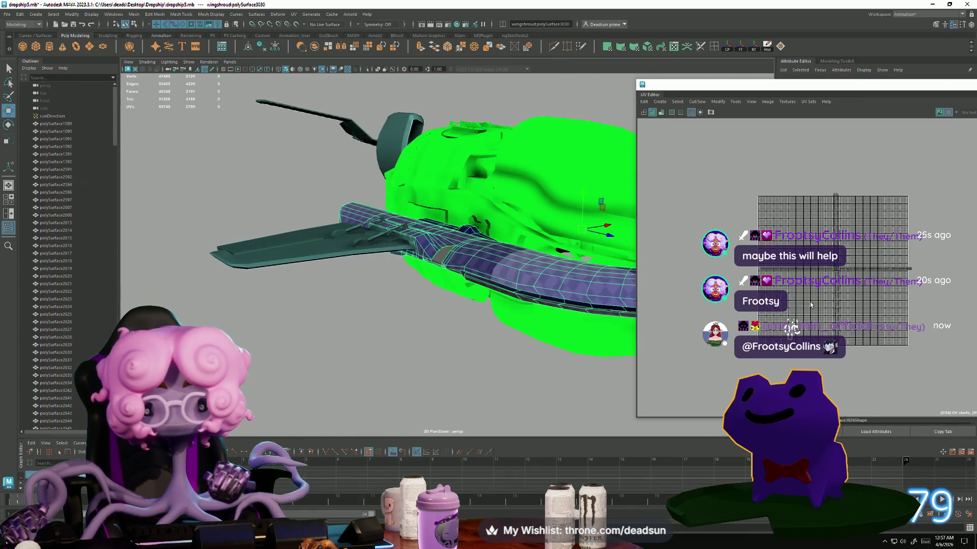
scroll(804, 302, up, 5)
scroll(804, 302, up, 8)
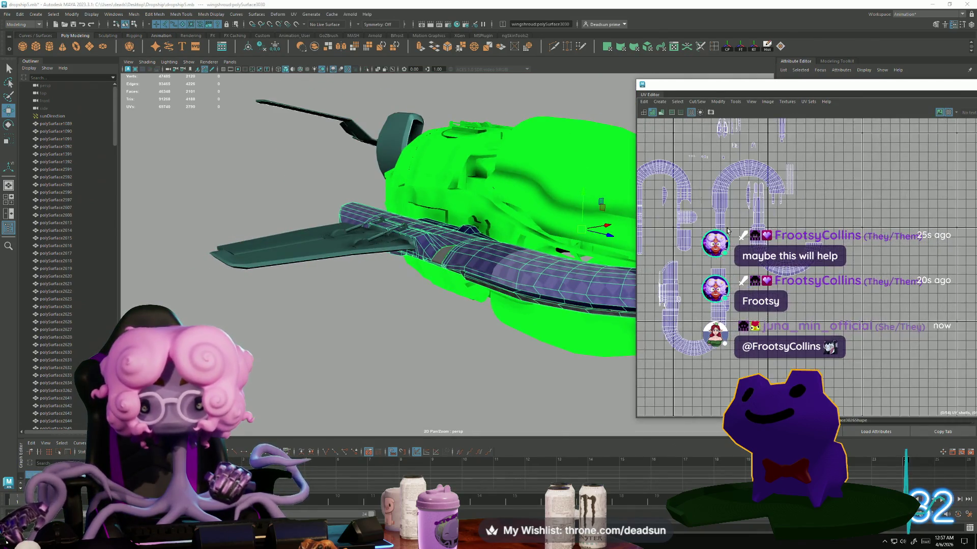
scroll(704, 225, up, 3)
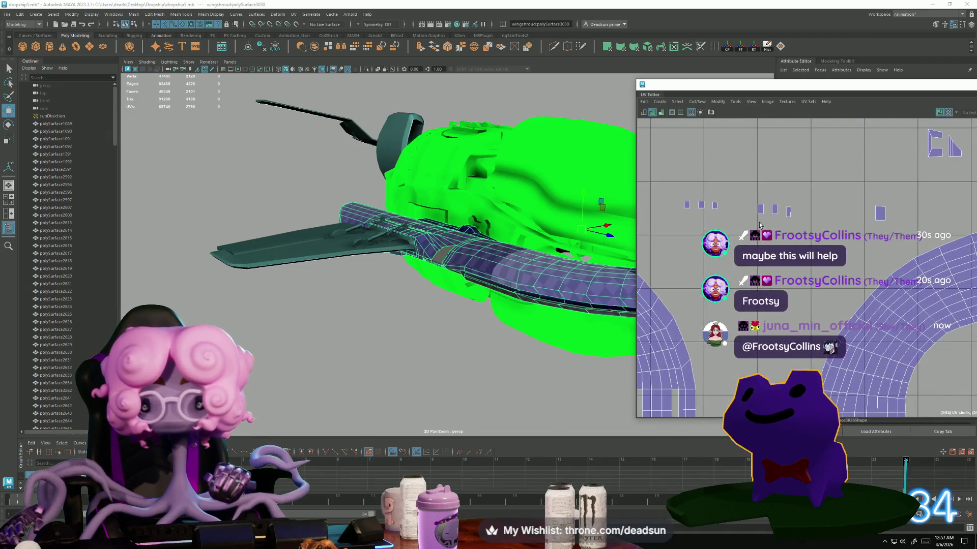
Step: Switch the UV Editor to edge mode and pan to the U-6V-9 tile
click(677, 206)
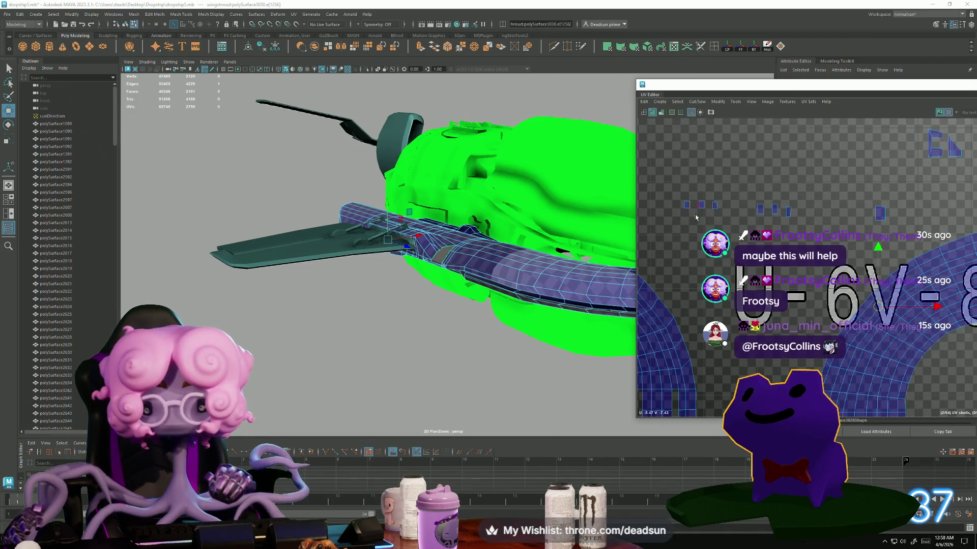
scroll(700, 213, down, 5)
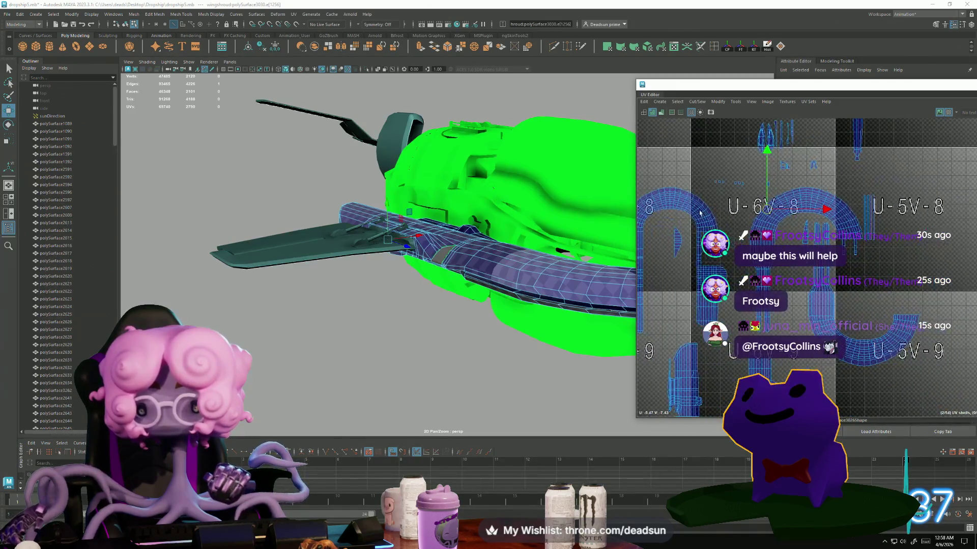
scroll(722, 183, up, 5)
scroll(769, 259, down, 3)
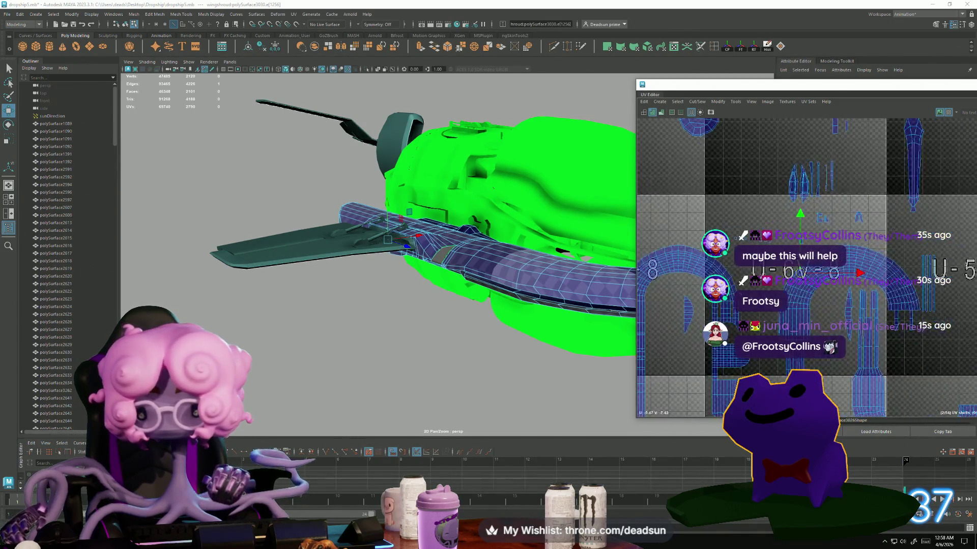
mouse_move(768, 259)
middle_down()
mouse_move(783, 122)
mouse_move(789, 233)
mouse_move(763, 284)
mouse_move(742, 407)
mouse_move(748, 213)
mouse_move(737, 351)
mouse_move(771, 160)
mouse_move(758, 160)
mouse_move(842, 273)
mouse_move(824, 168)
mouse_move(844, 285)
mouse_move(850, 171)
middle_up()
scroll(790, 233, up, 2)
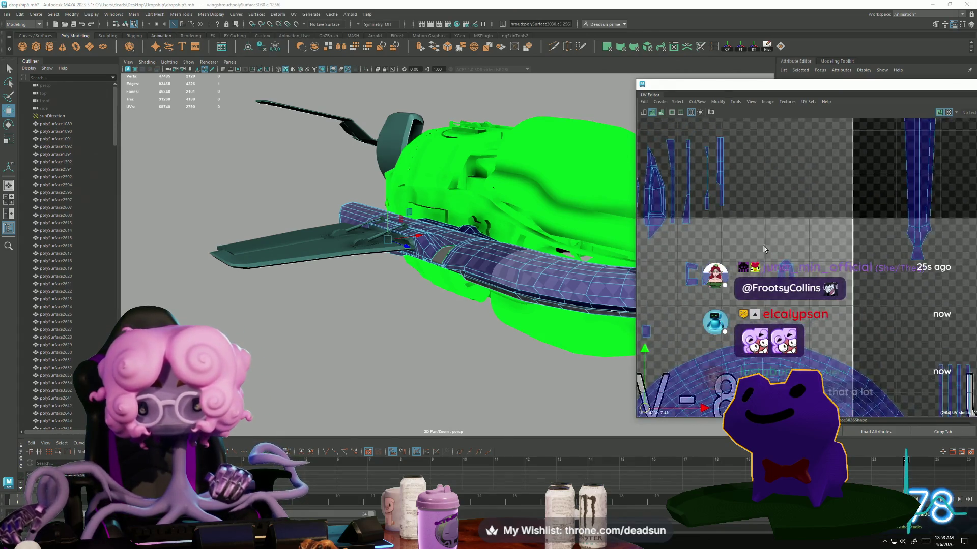
Step: Inspect the shroud shells across tiles U-5V-8, U-6V-8, U-7V-8 and U-7V-9
middle_drag(734, 337, 800, 304)
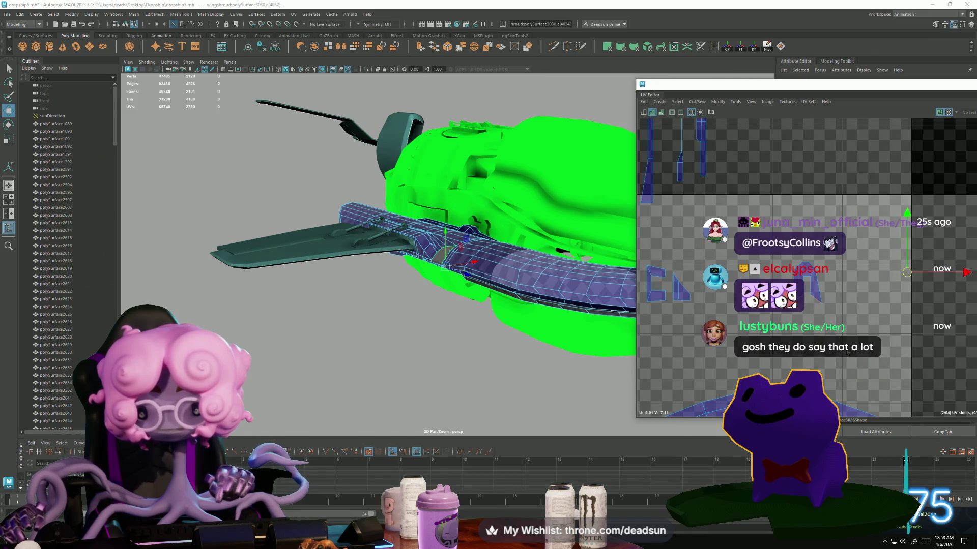
mouse_move(847, 351)
middle_down()
mouse_move(679, 329)
mouse_move(748, 202)
mouse_move(725, 177)
middle_up()
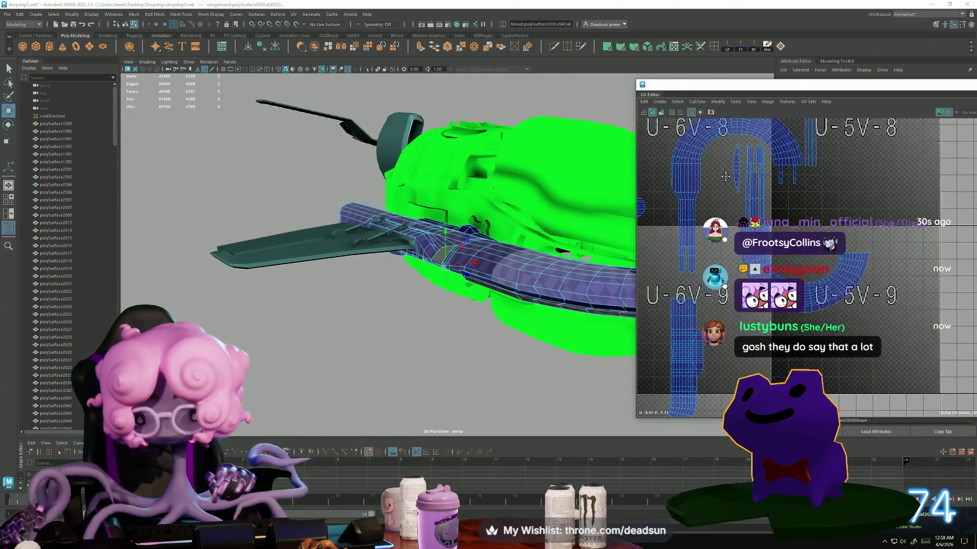
scroll(793, 332, up, 3)
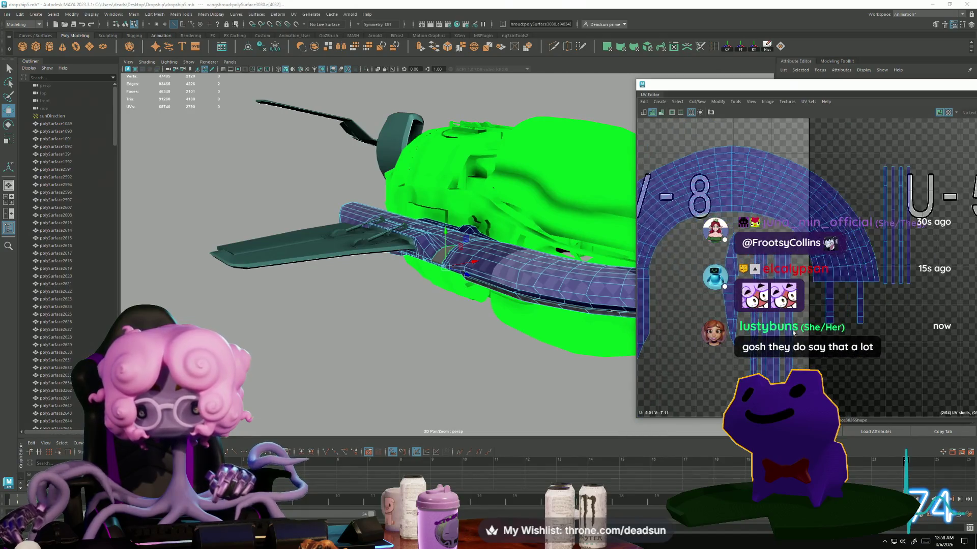
scroll(793, 333, down, 3)
middle_drag(793, 332, 734, 284)
scroll(734, 284, up, 2)
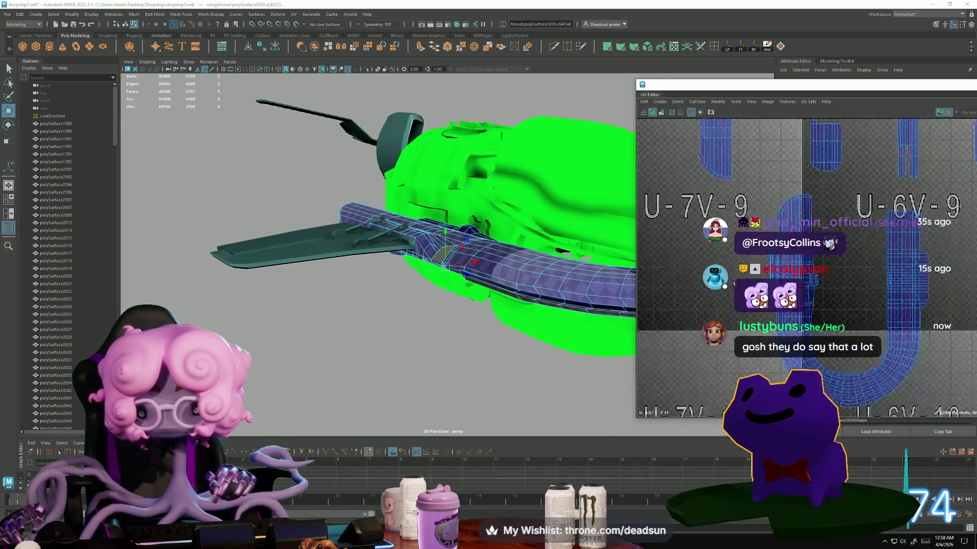
scroll(734, 283, up, 5)
scroll(810, 320, down, 4)
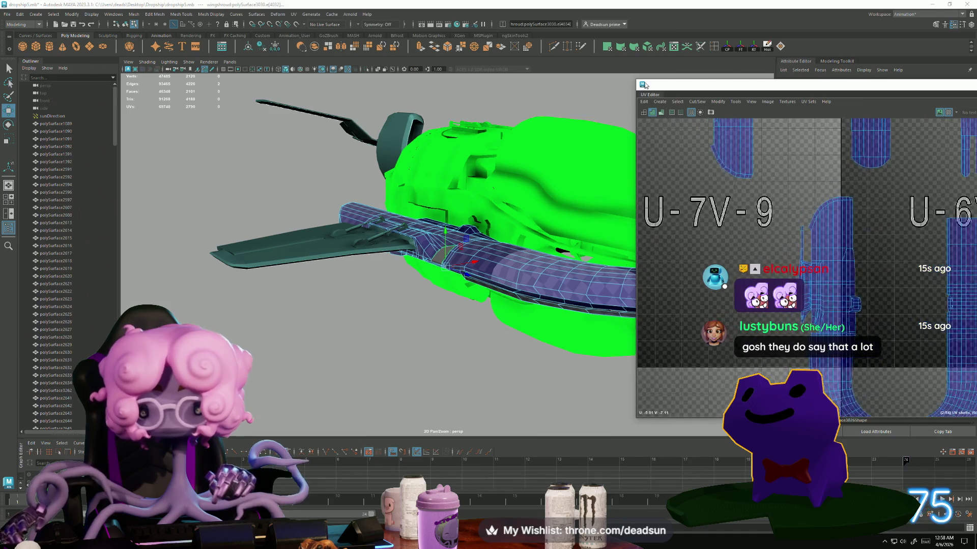
mouse_move(810, 320)
middle_down()
mouse_move(732, 370)
mouse_move(678, 350)
middle_up()
scroll(678, 349, down, 5)
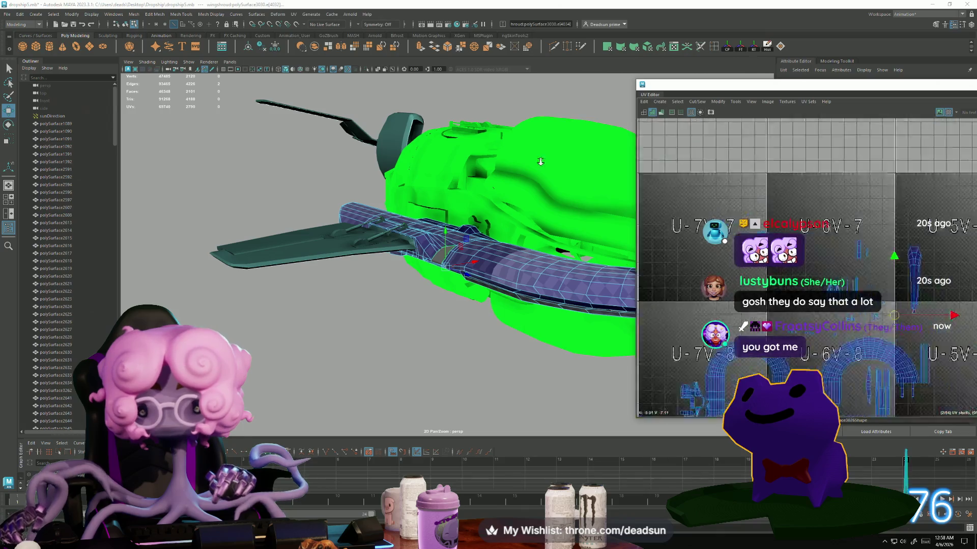
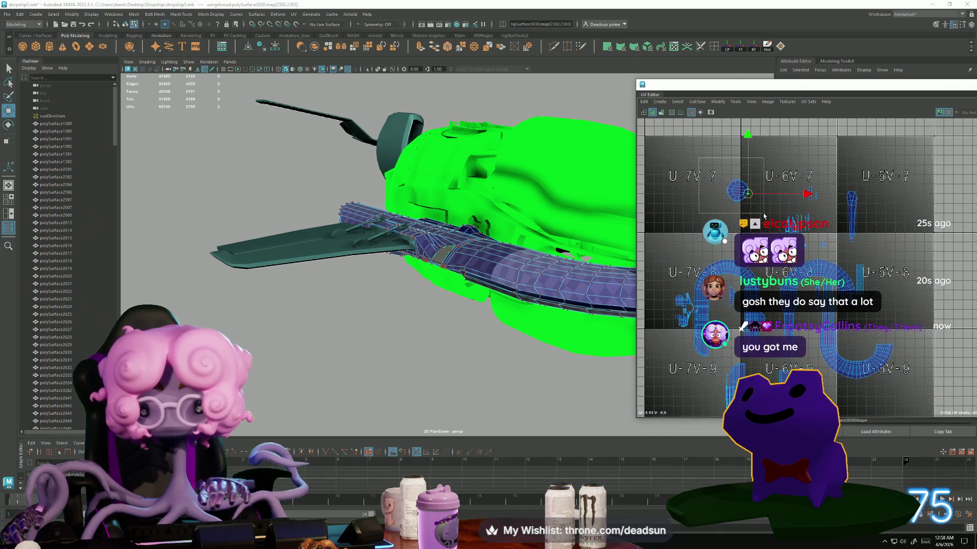
Step: Drag the small round UV shell from tile U-7V-7 down to U-7V-8, next to the hull UVs
drag(730, 208, 685, 325)
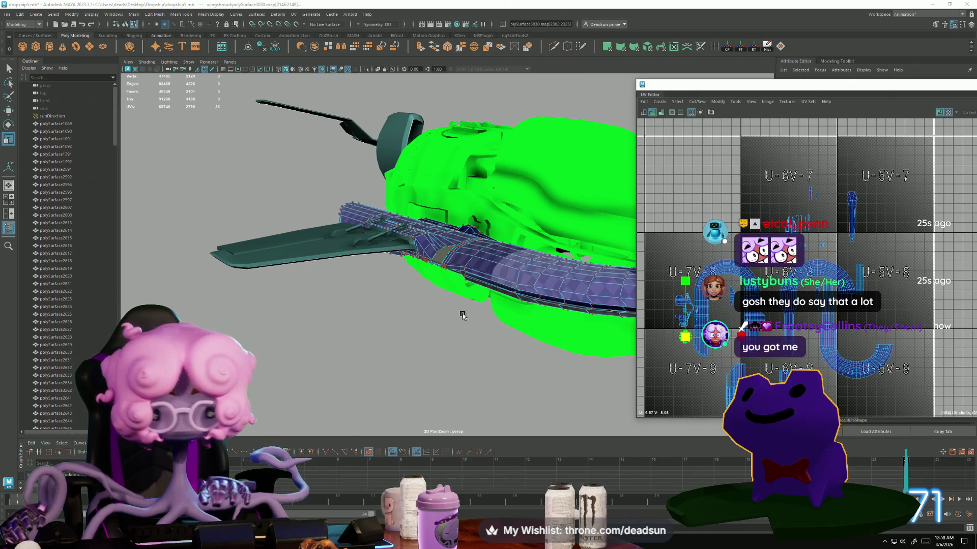
scroll(463, 315, up, 3)
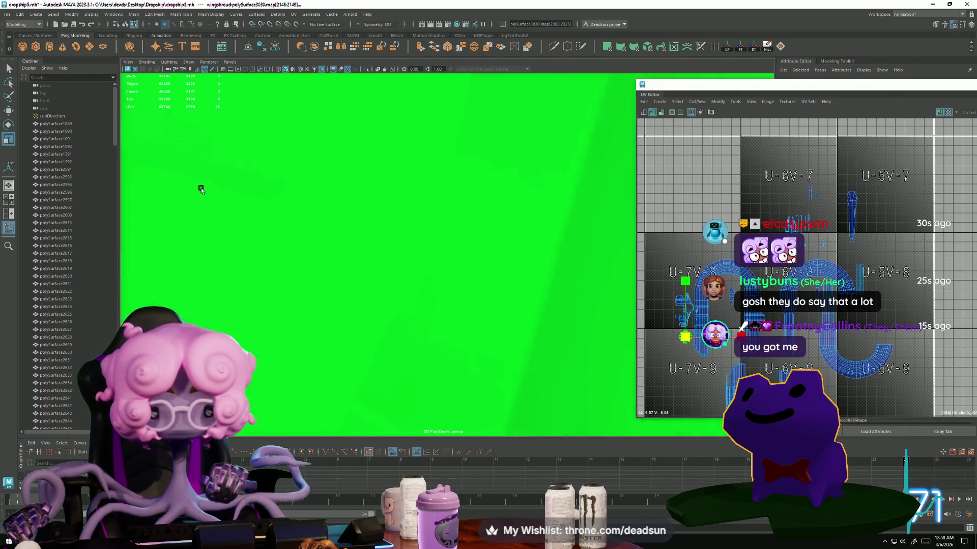
mouse_move(203, 187)
alt+mouse_down()
mouse_move(381, 283)
mouse_move(522, 324)
alt+mouse_up()
key(w)
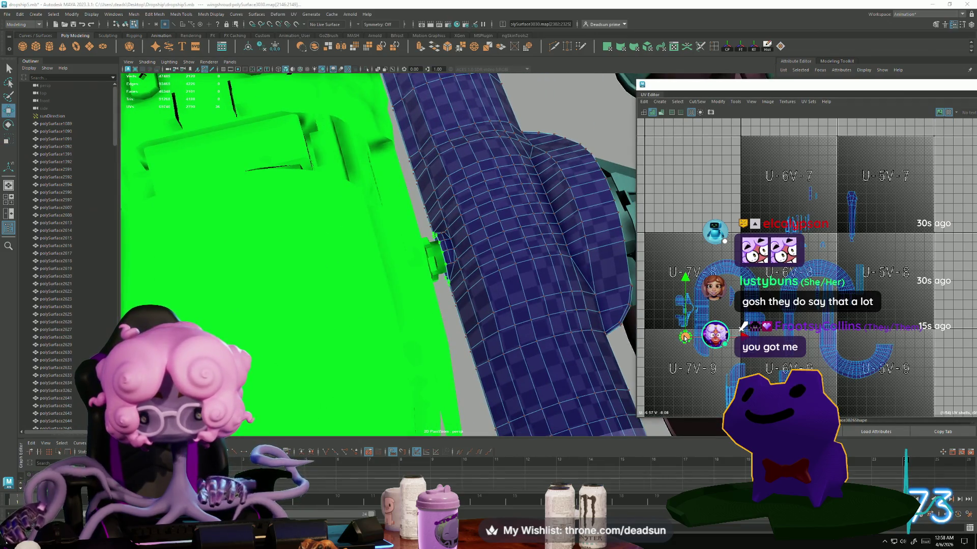
scroll(755, 268, up, 10)
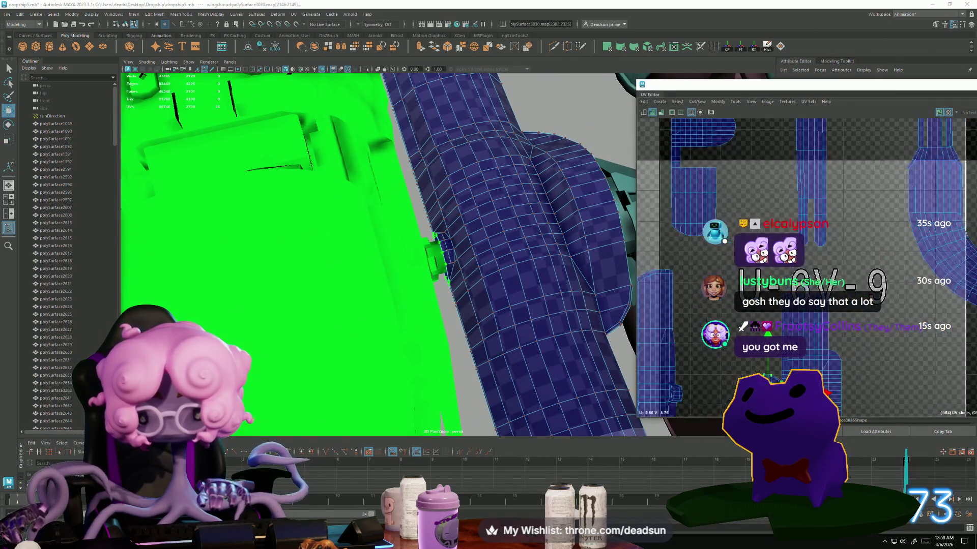
key(r)
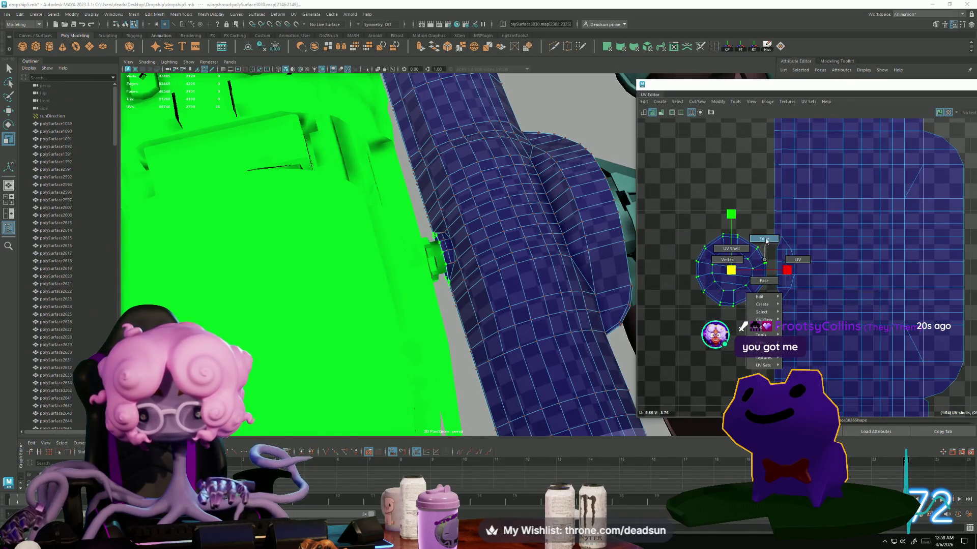
Step: Pick the round cap's ring edge and Stitch Together its inner and outer UV pieces
click(761, 253)
mouse_move(752, 277)
right_down()
mouse_move(753, 257)
mouse_move(716, 267)
right_up()
click(769, 271)
mouse_move(729, 274)
mouse_down()
mouse_move(719, 277)
mouse_move(737, 277)
mouse_up()
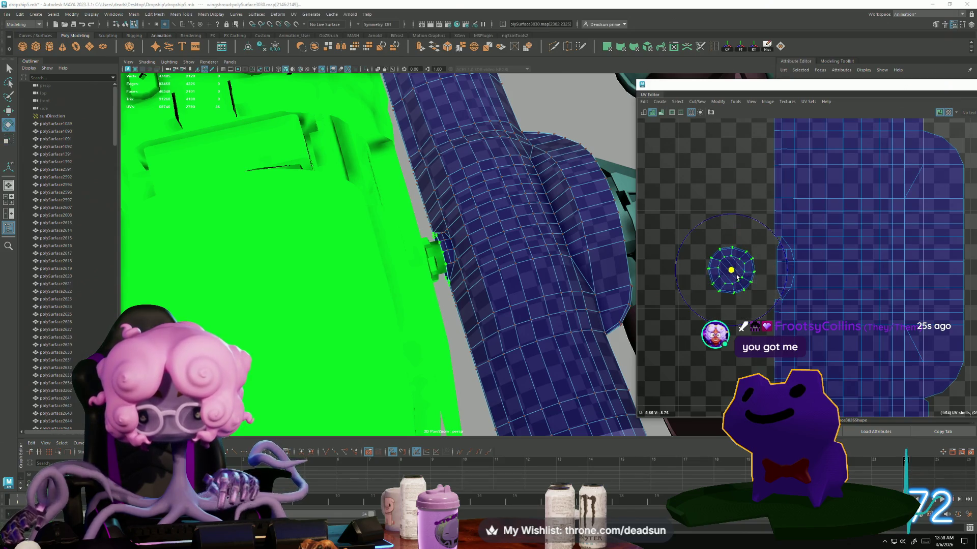
scroll(727, 284, up, 4)
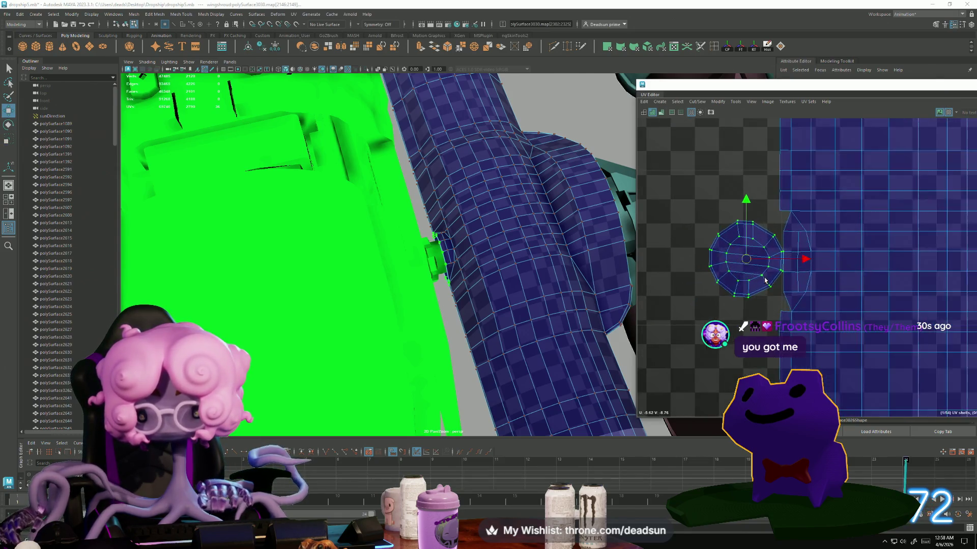
right_drag(802, 256, 807, 248)
click(755, 205)
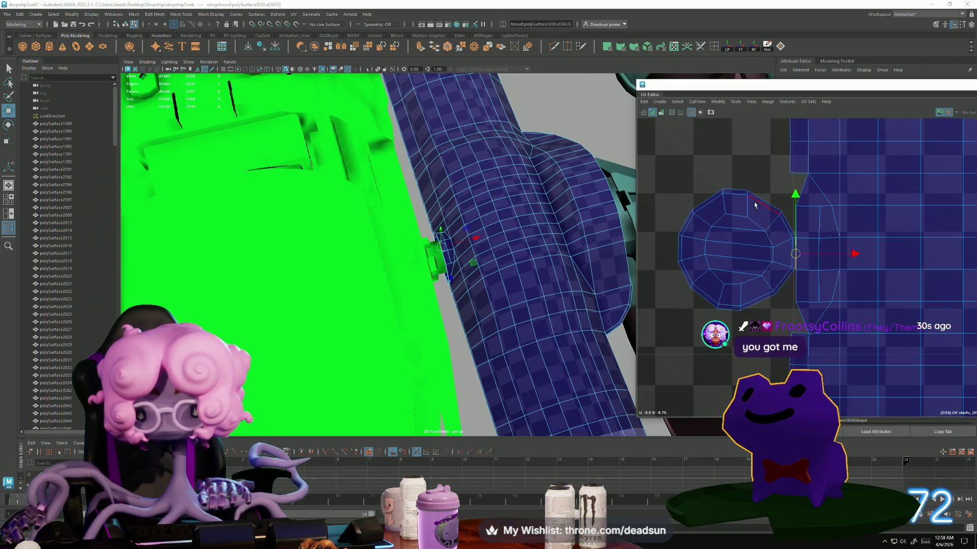
click(697, 101)
click(720, 181)
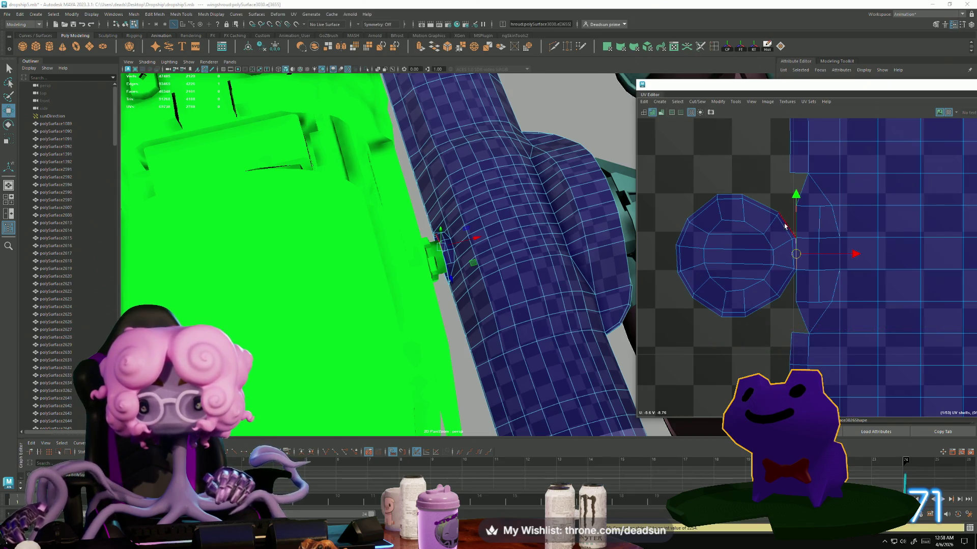
Step: Select the round shell's top and lower UVs and scale them in U only
scroll(780, 226, down, 2)
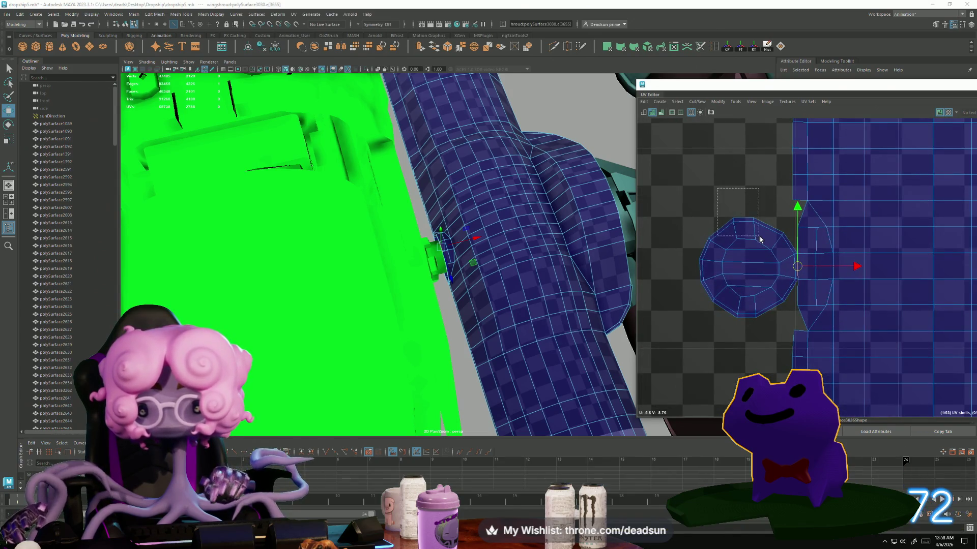
click(765, 253)
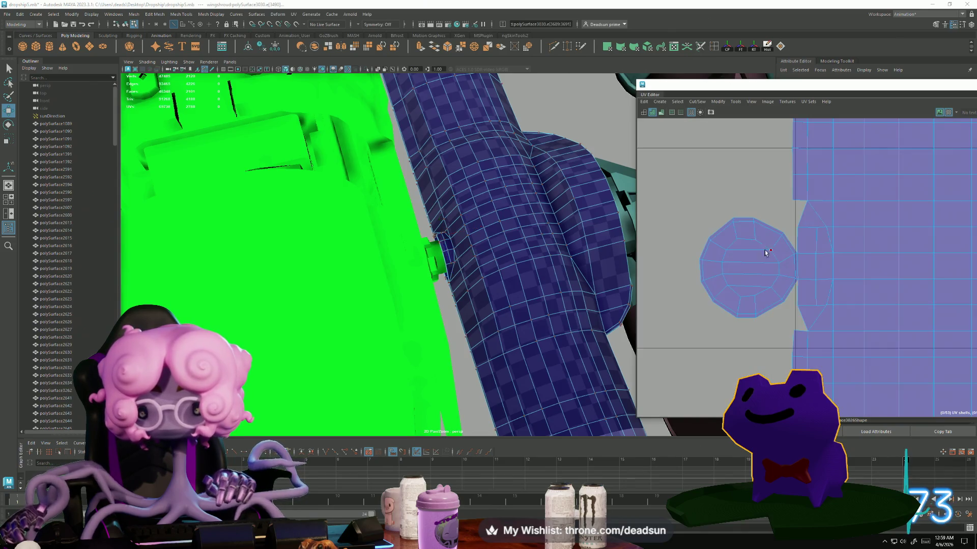
drag(767, 250, 810, 268)
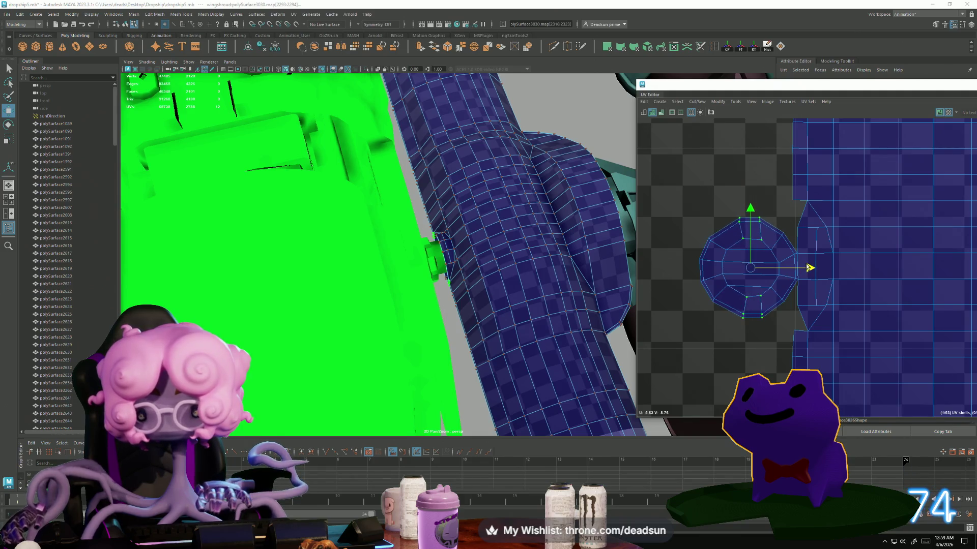
drag(744, 253, 744, 254)
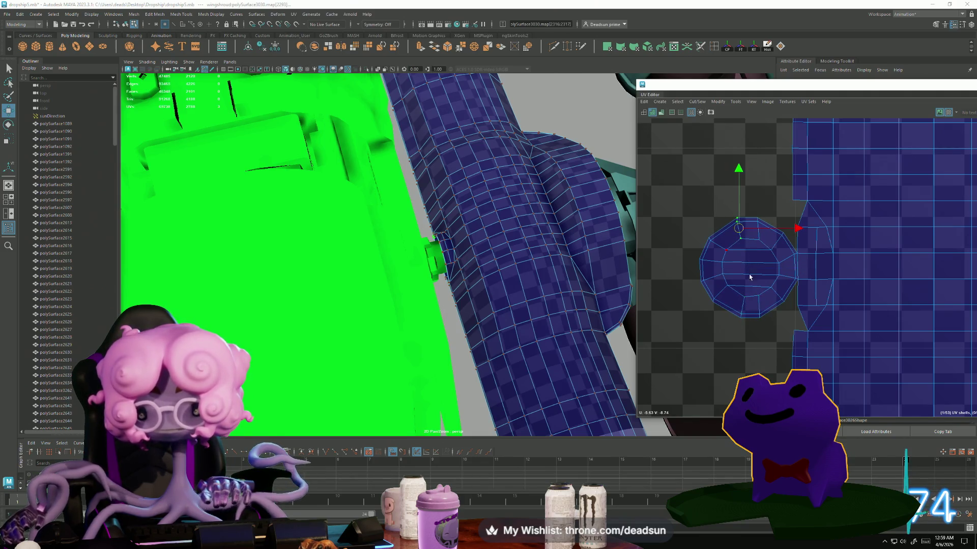
key(r)
drag(737, 291, 755, 310)
click(796, 268)
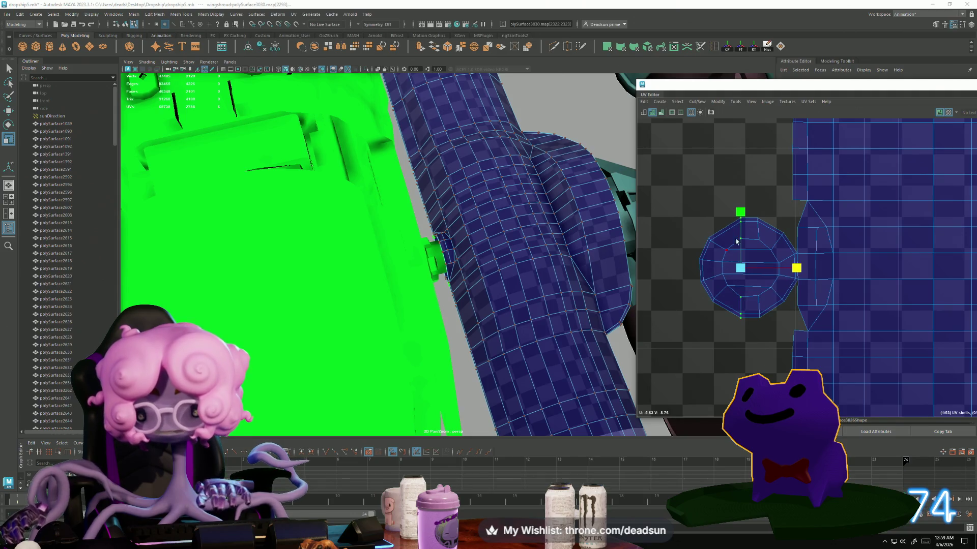
Step: Select the middle UV column and nudge it slightly left along U to straighten it
drag(770, 254, 771, 255)
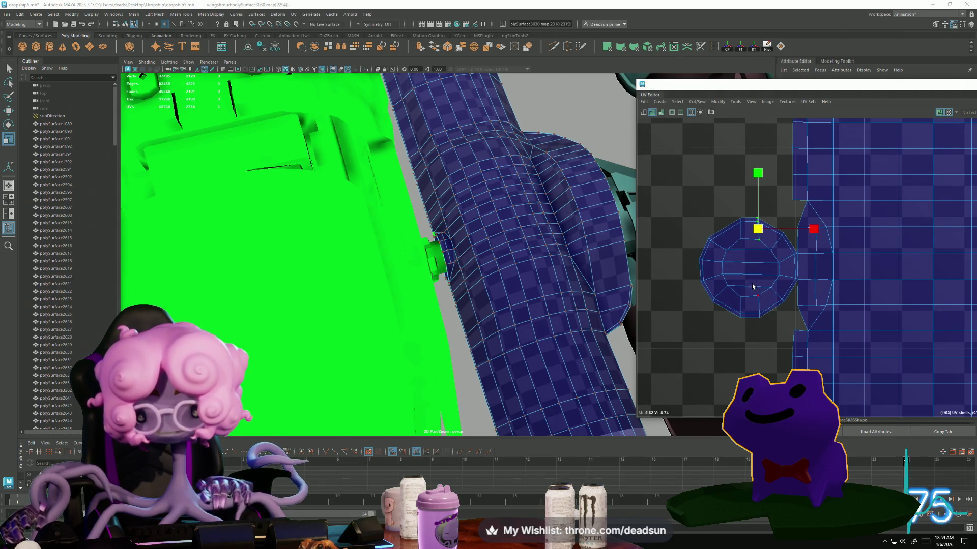
shift+drag(771, 336, 770, 334)
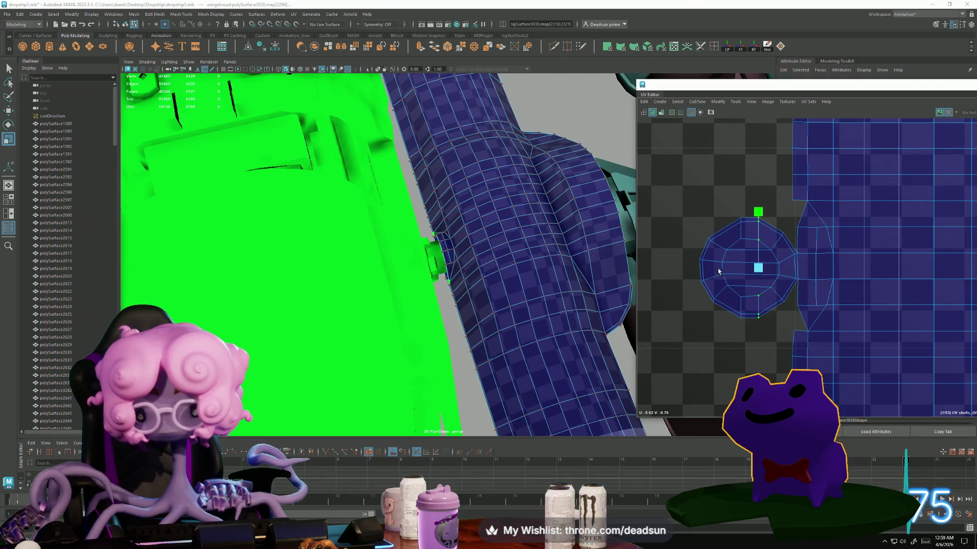
key(w)
drag(801, 268, 804, 267)
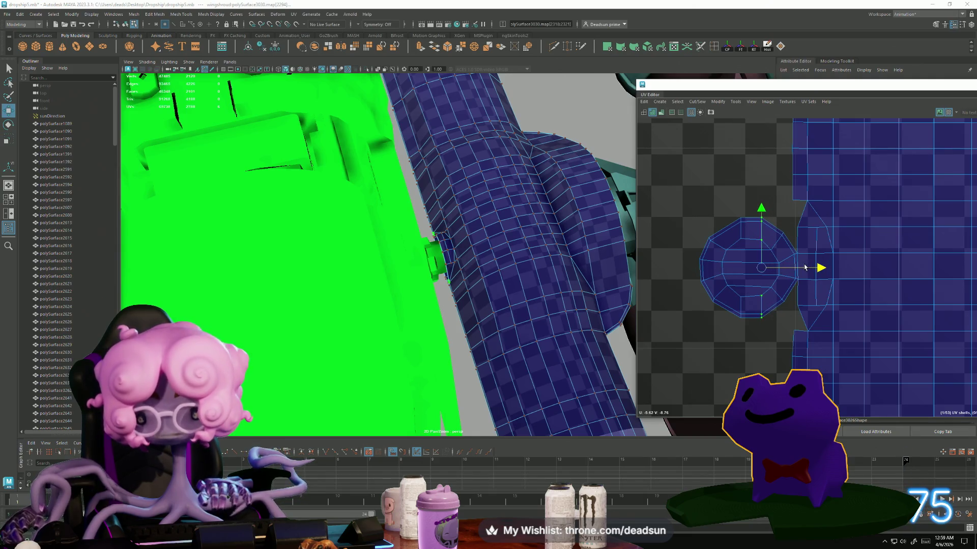
drag(749, 249, 749, 250)
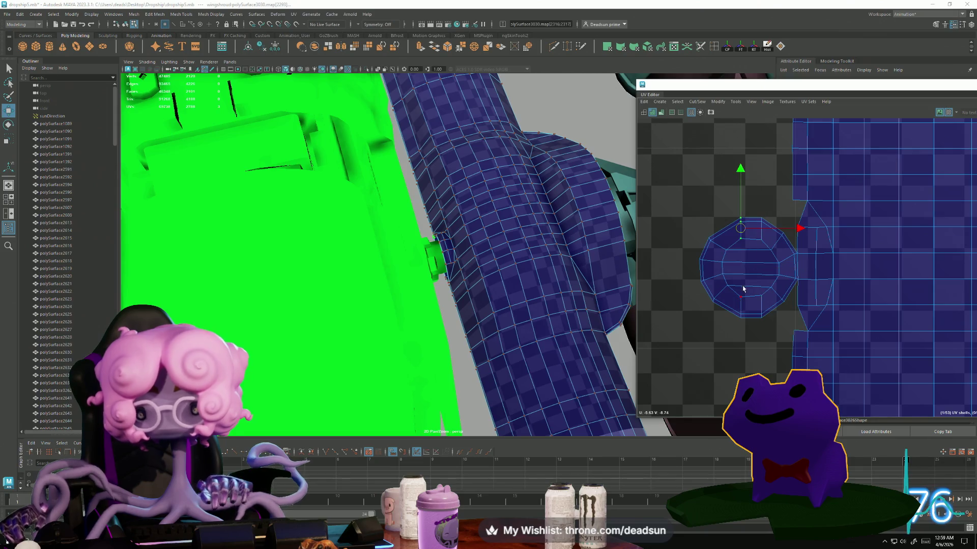
shift+drag(748, 328, 749, 328)
drag(799, 269, 794, 268)
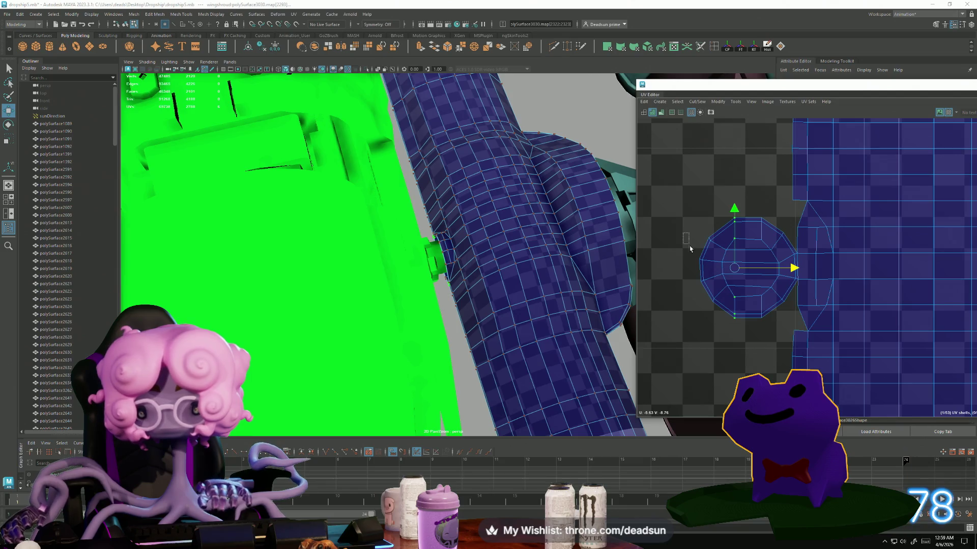
Step: Select the seam edge where the round shell meets the hull's UV shell
drag(691, 249, 730, 313)
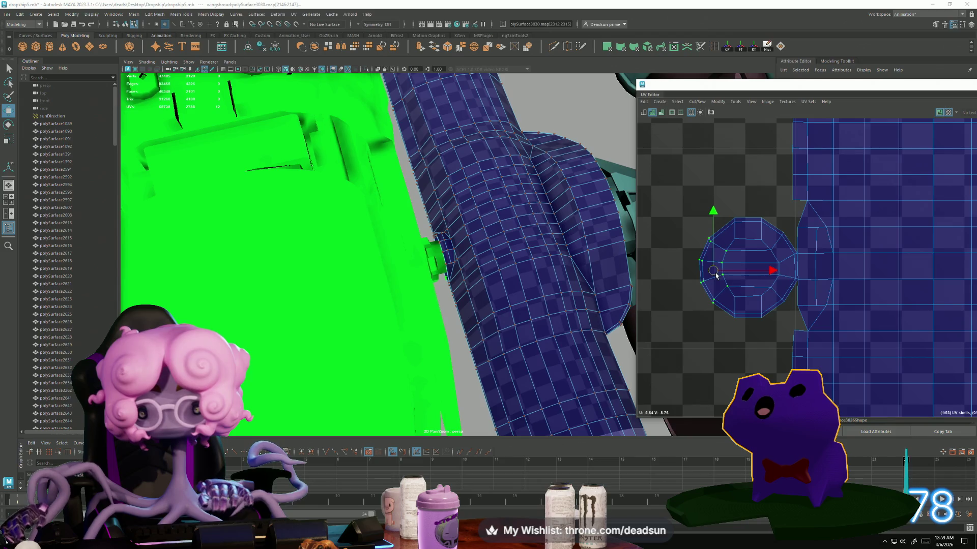
scroll(789, 259, down, 3)
scroll(778, 249, up, 5)
scroll(768, 236, down, 2)
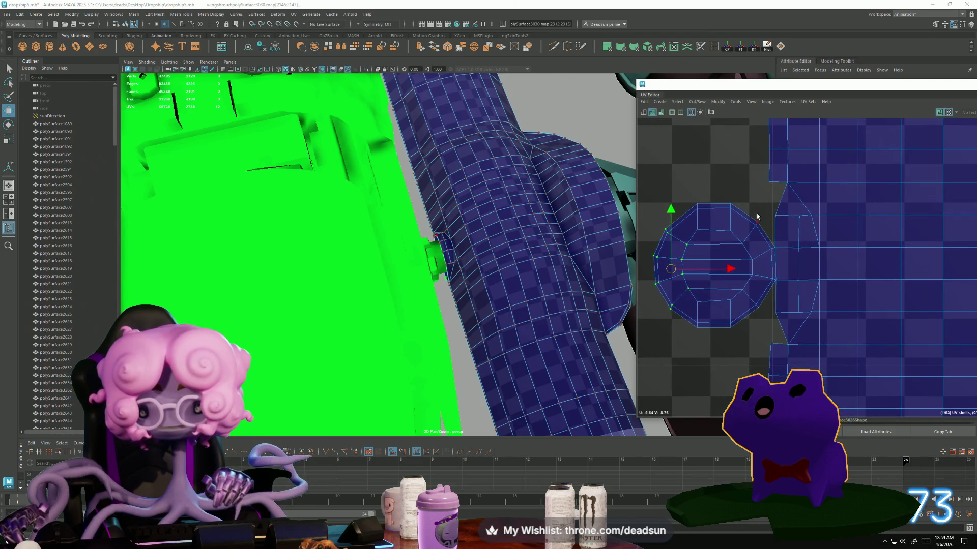
drag(750, 212, 767, 230)
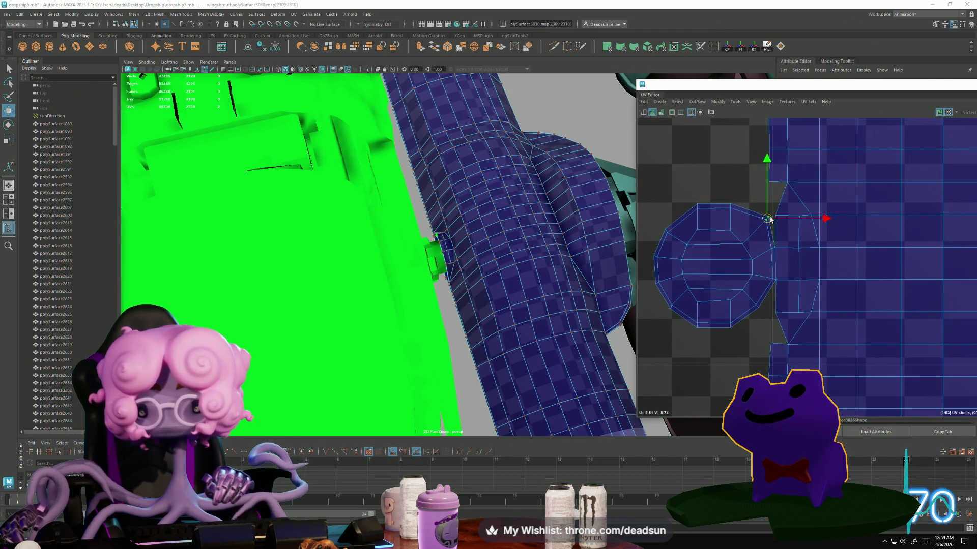
drag(764, 324, 768, 323)
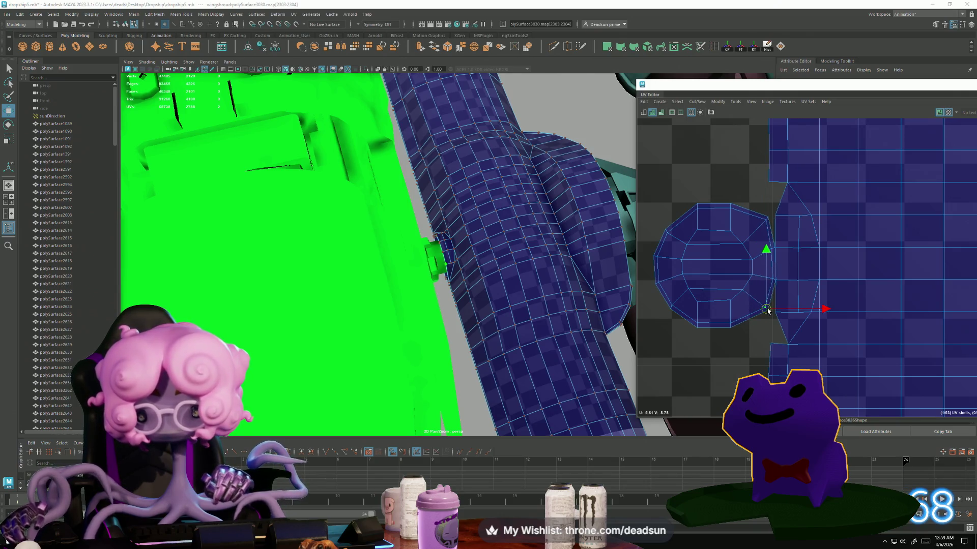
right_drag(780, 283, 779, 264)
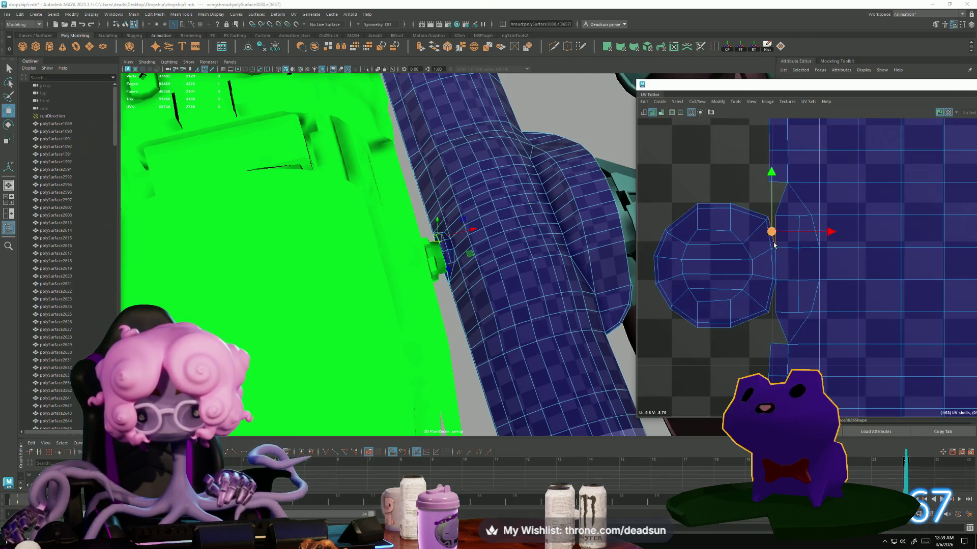
click(773, 284)
click(696, 101)
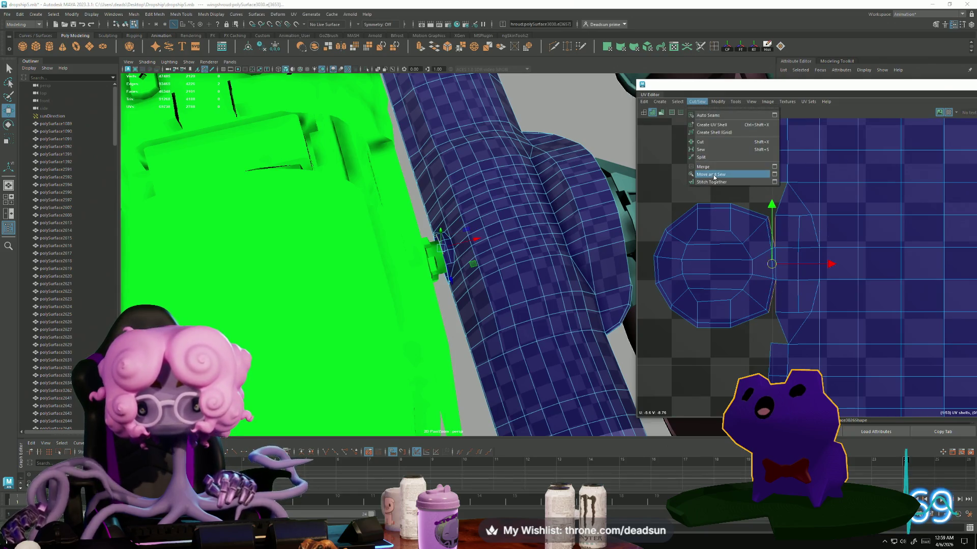
Step: Sew the round shell onto the hull shell, then nudge the whole circle shell up and right
click(712, 175)
scroll(758, 246, up, 2)
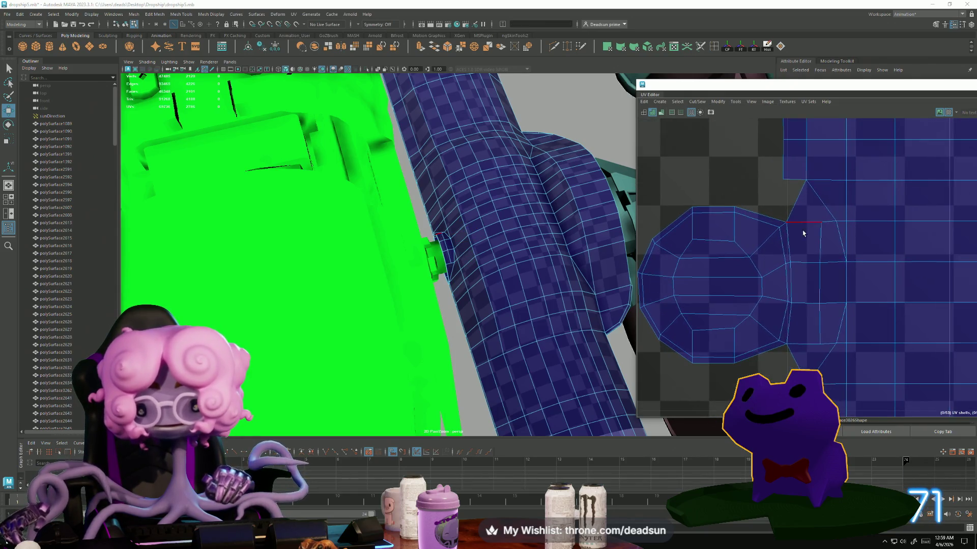
scroll(663, 258, down, 1)
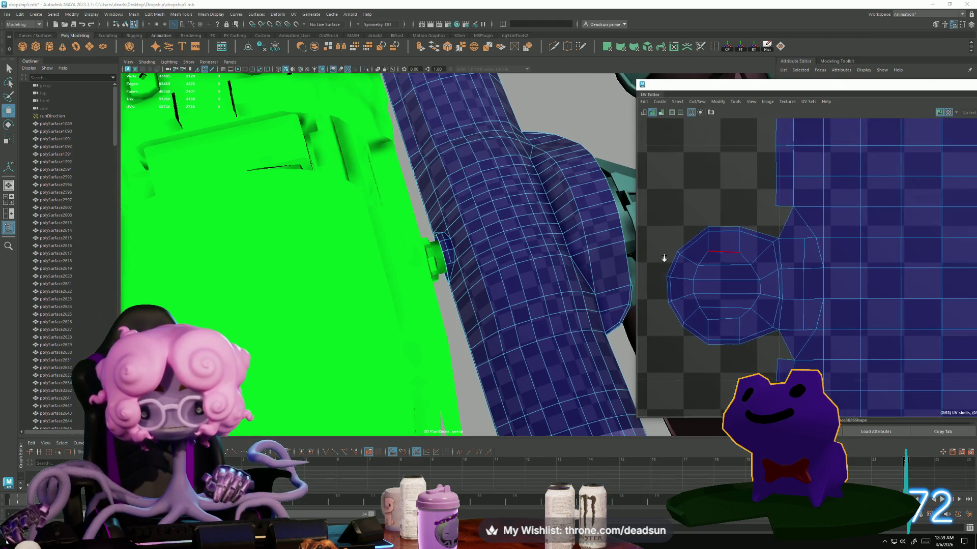
alt+middle_drag(664, 258, 755, 260)
drag(679, 176, 807, 341)
drag(809, 252, 813, 250)
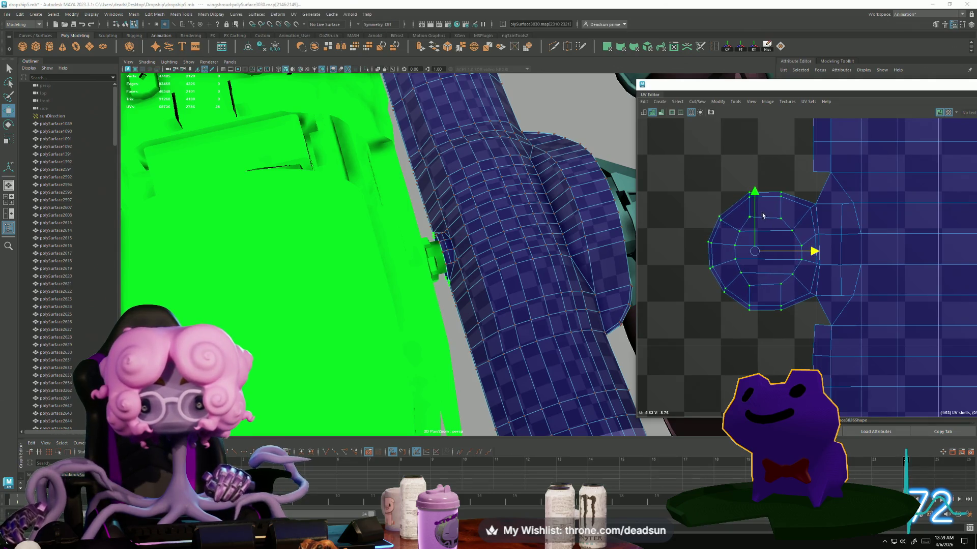
drag(755, 197, 755, 195)
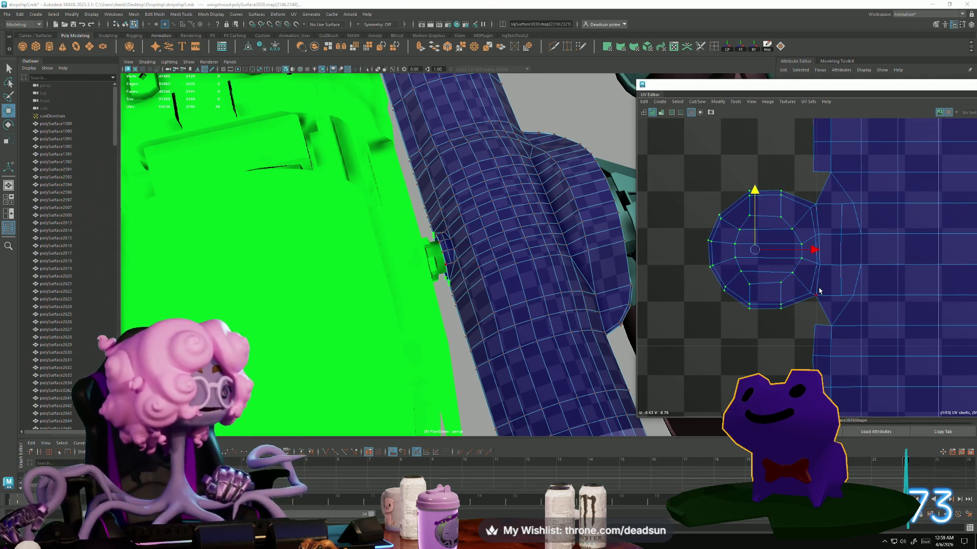
Step: Pick edges on and beside the circle shell, zoom out, and return to object mode with F8
scroll(799, 280, up, 2)
scroll(800, 280, down, 2)
scroll(734, 289, up, 2)
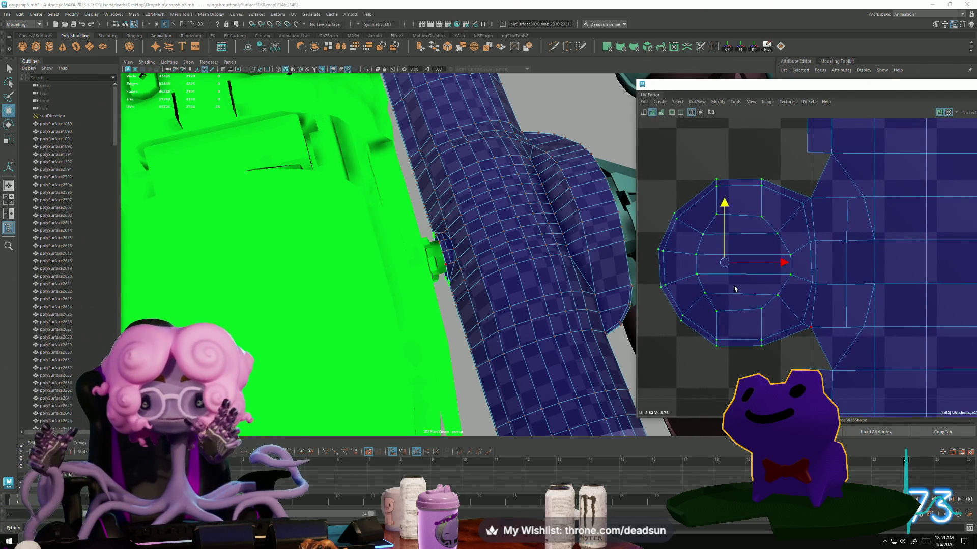
right_drag(778, 202, 777, 153)
click(774, 200)
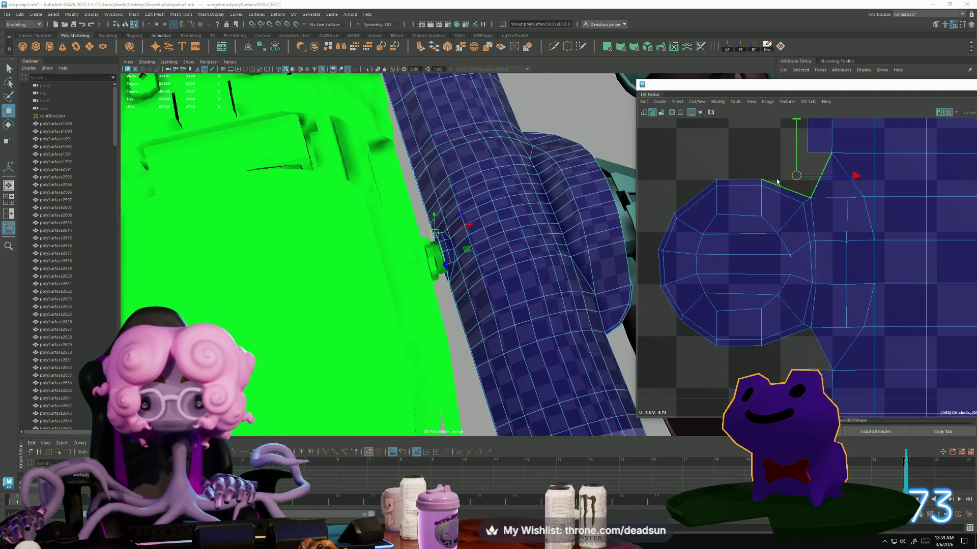
click(795, 344)
scroll(820, 366, down, 1)
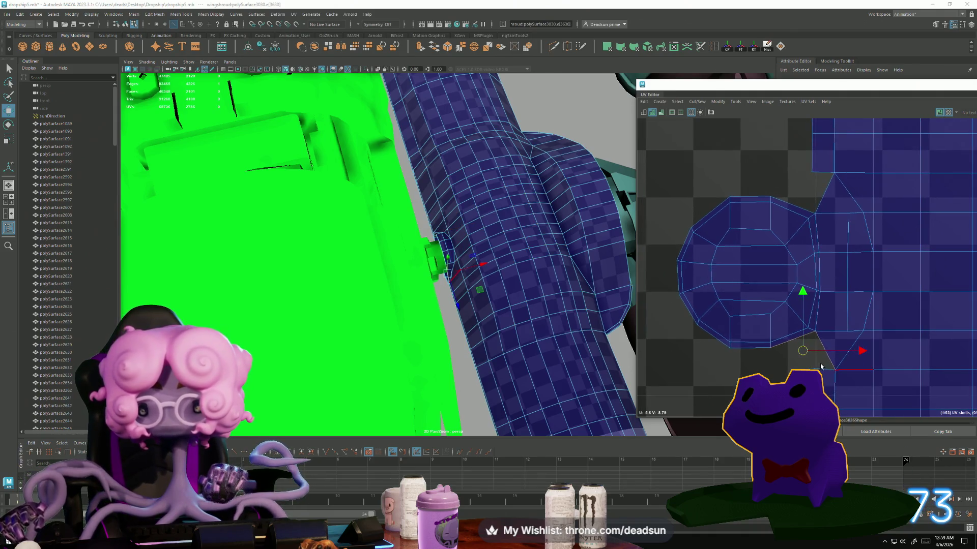
click(825, 372)
scroll(839, 352, down, 3)
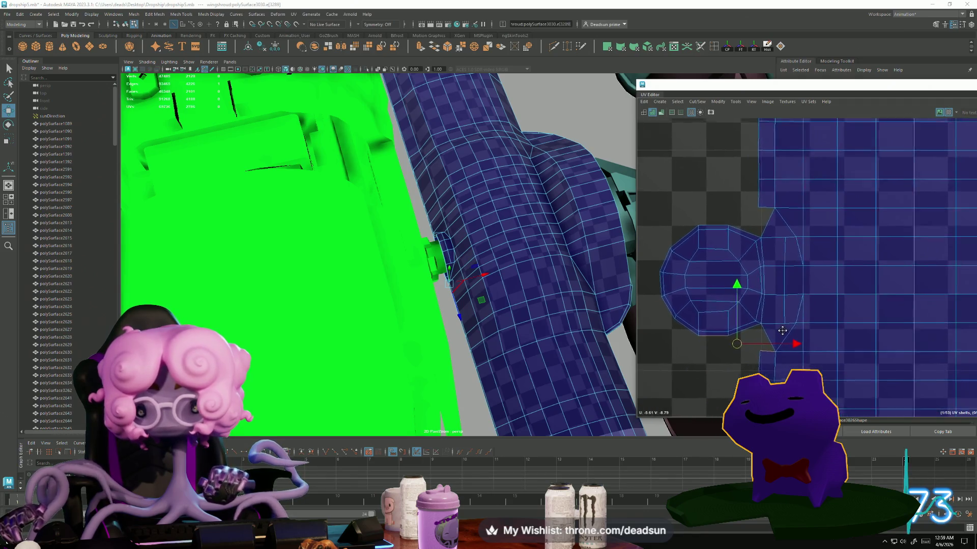
scroll(850, 337, down, 5)
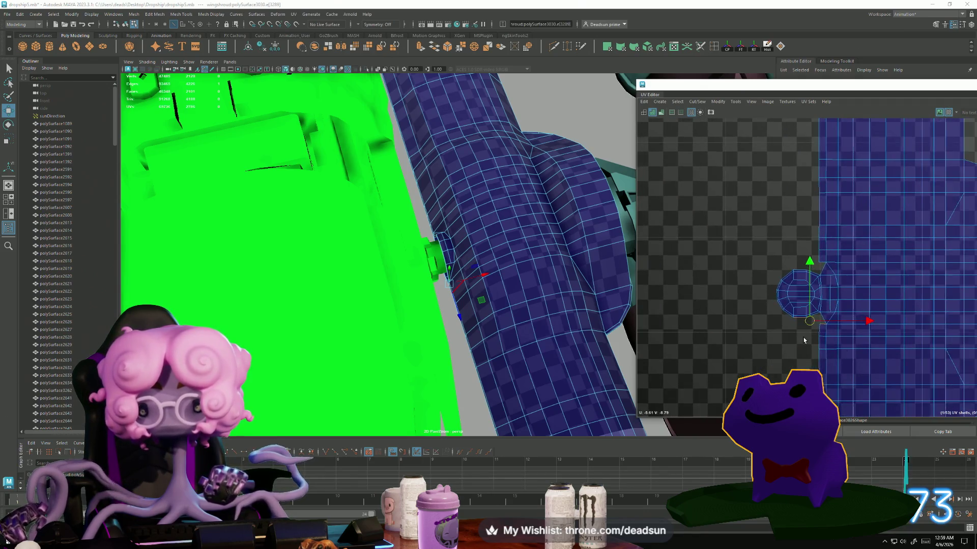
scroll(746, 322, down, 5)
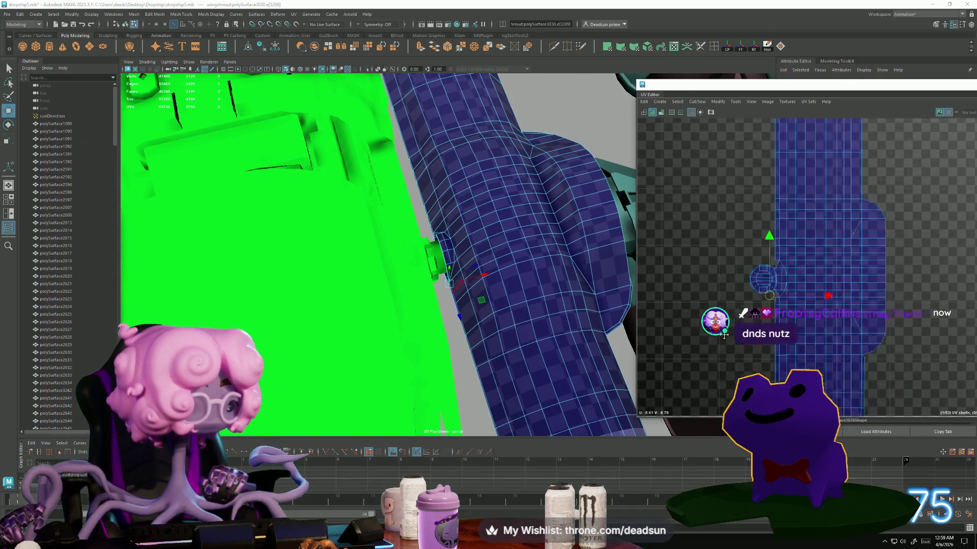
scroll(685, 327, down, 2)
key(F8)
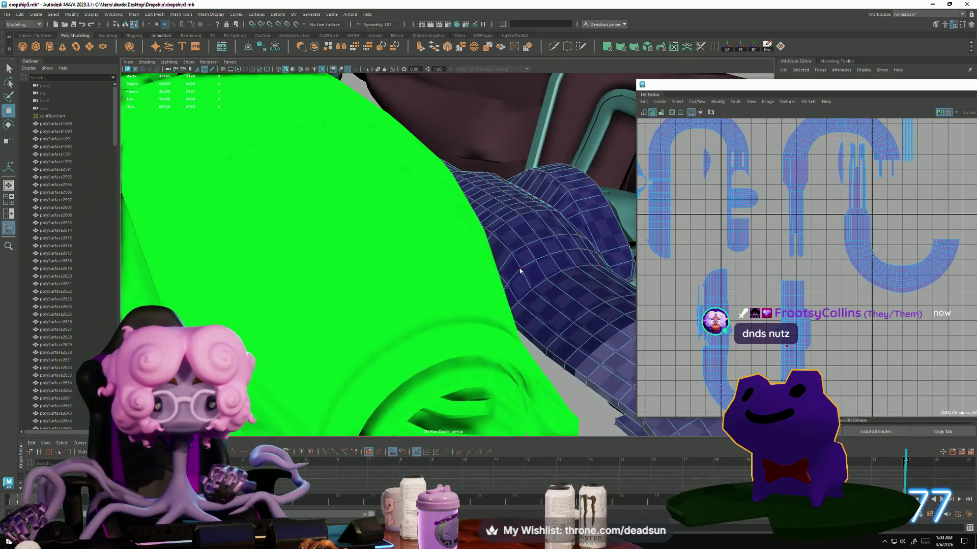
Step: Select and frame the blue wing shroud, then select its bottom U-shaped UV shell
click(518, 274)
key(f)
mouse_move(447, 331)
alt+mouse_down()
mouse_move(447, 403)
mouse_move(437, 326)
alt+mouse_up()
mouse_move(659, 349)
alt+right_down()
mouse_move(755, 321)
mouse_move(743, 314)
alt+right_up()
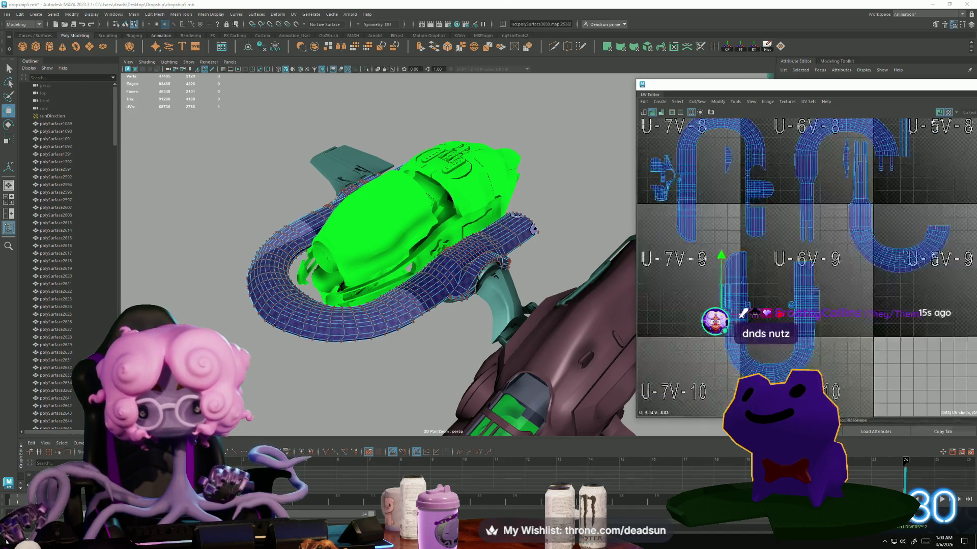
double_click(732, 324)
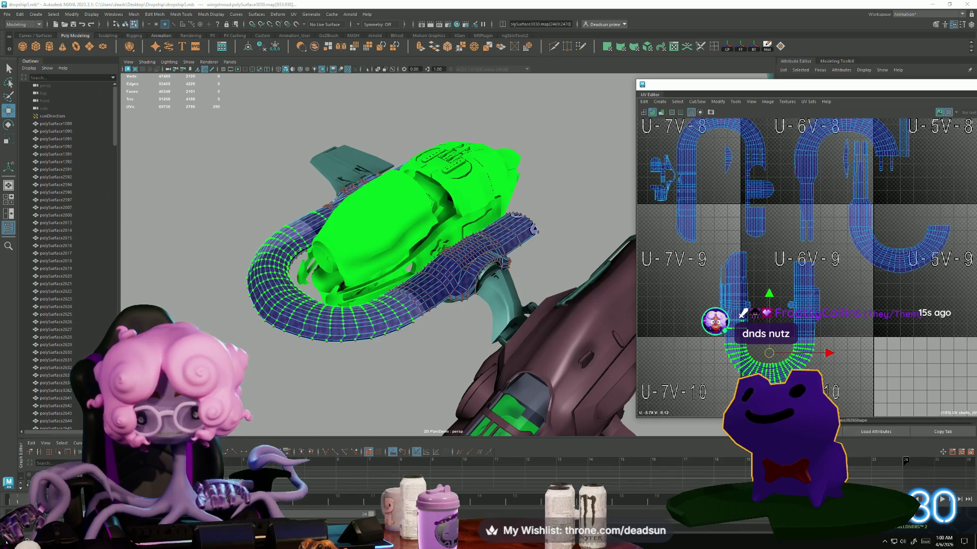
double_click(806, 311)
double_click(742, 345)
scroll(735, 350, up, 3)
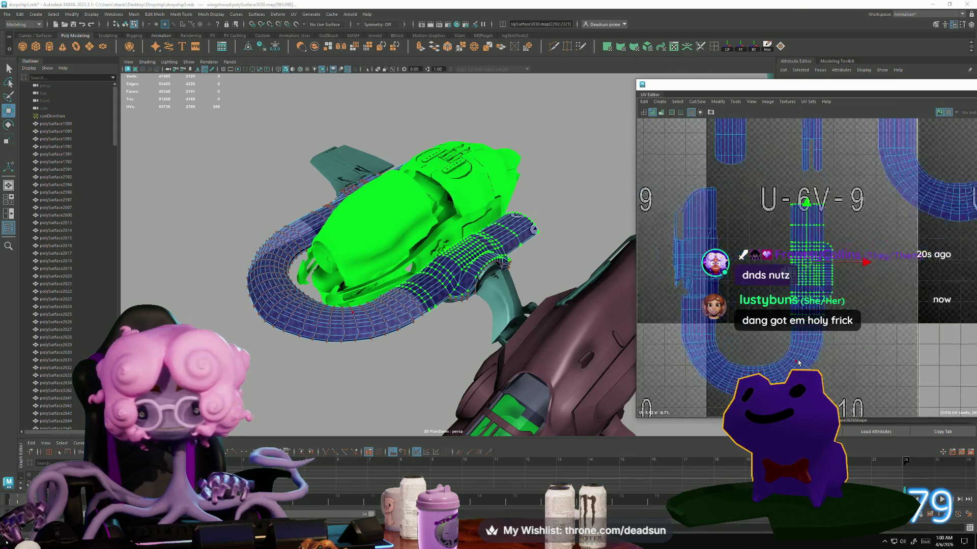
scroll(686, 310, up, 5)
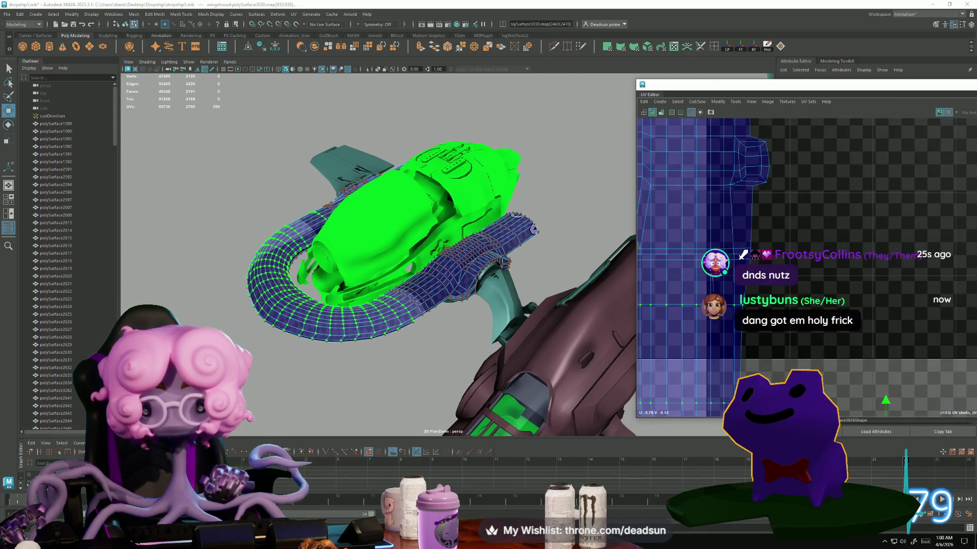
Step: In edge mode, select the seam edge loops and Sew them to merge two shells
key(F10)
click(698, 256)
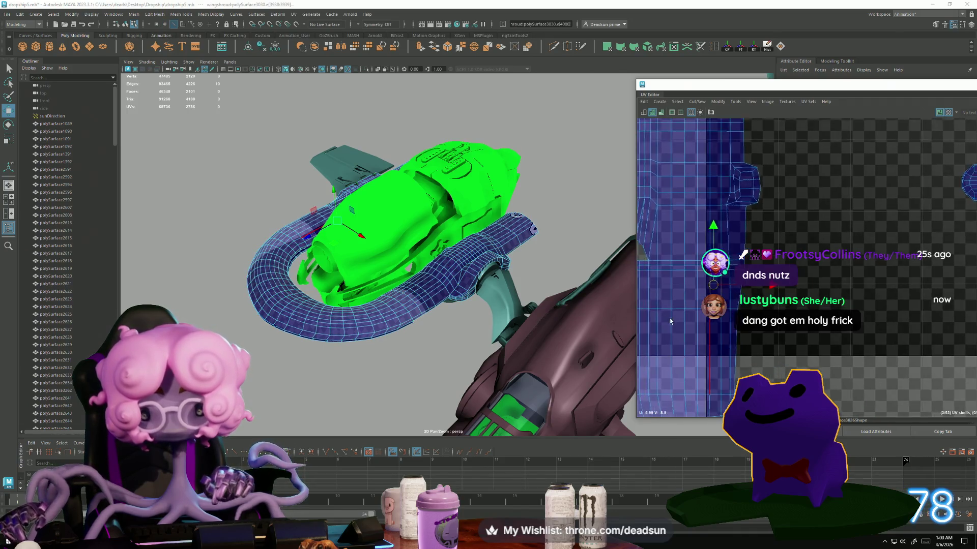
double_click(731, 295)
key(f)
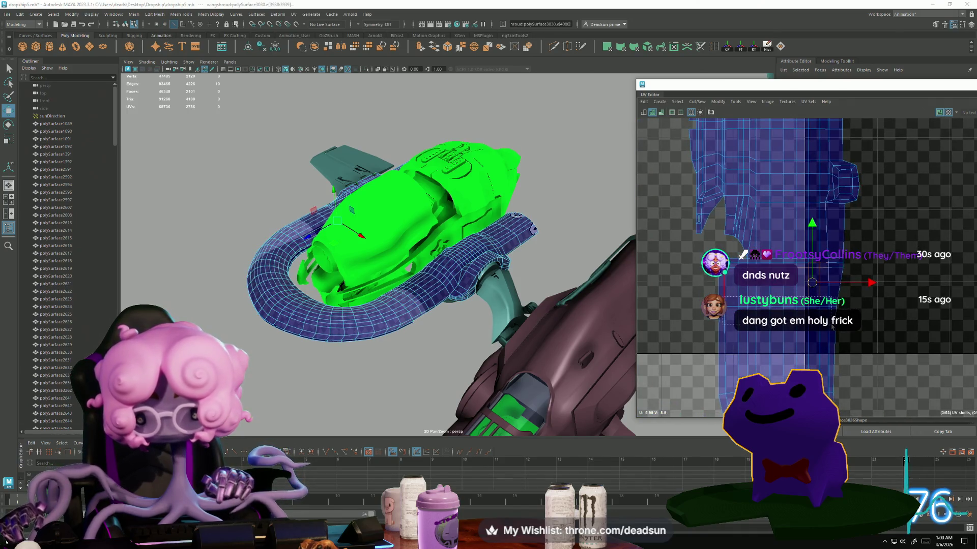
double_click(832, 328)
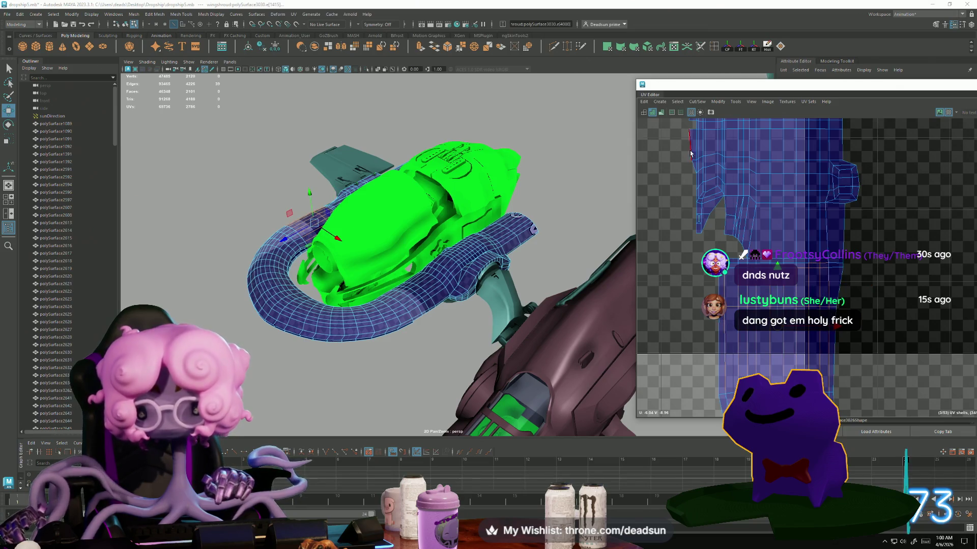
click(701, 99)
click(717, 168)
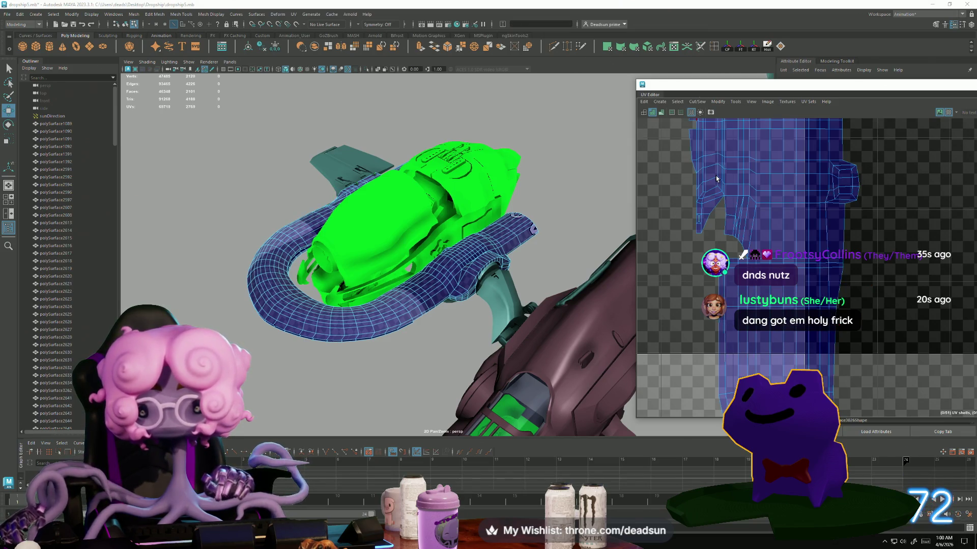
Step: Frame the merged shell, select the next seam's edge loop and Sew it
double_click(859, 382)
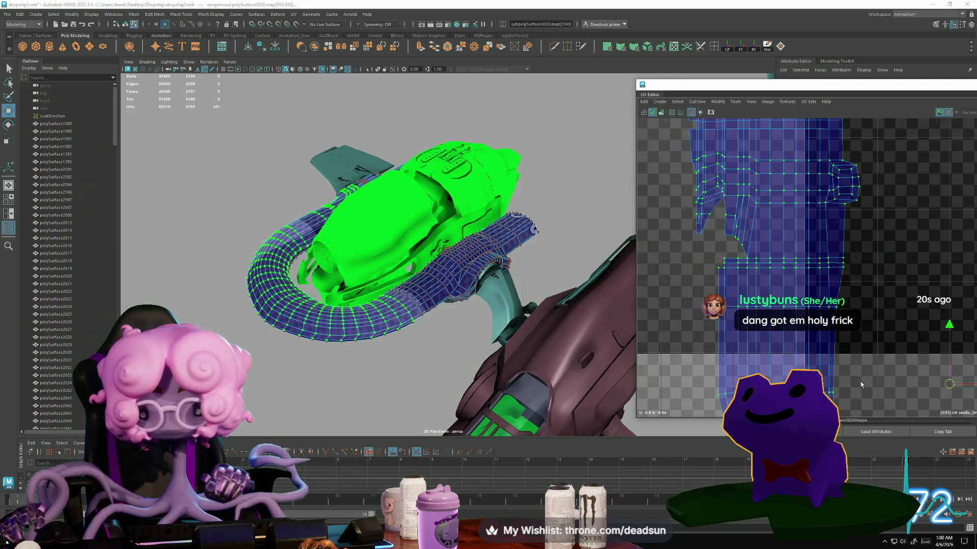
key(f)
scroll(807, 283, up, 6)
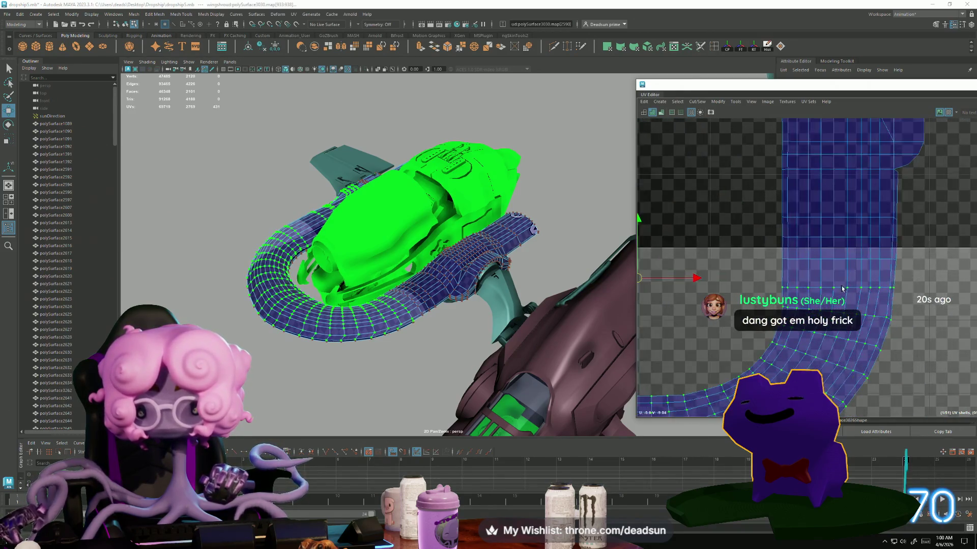
click(718, 242)
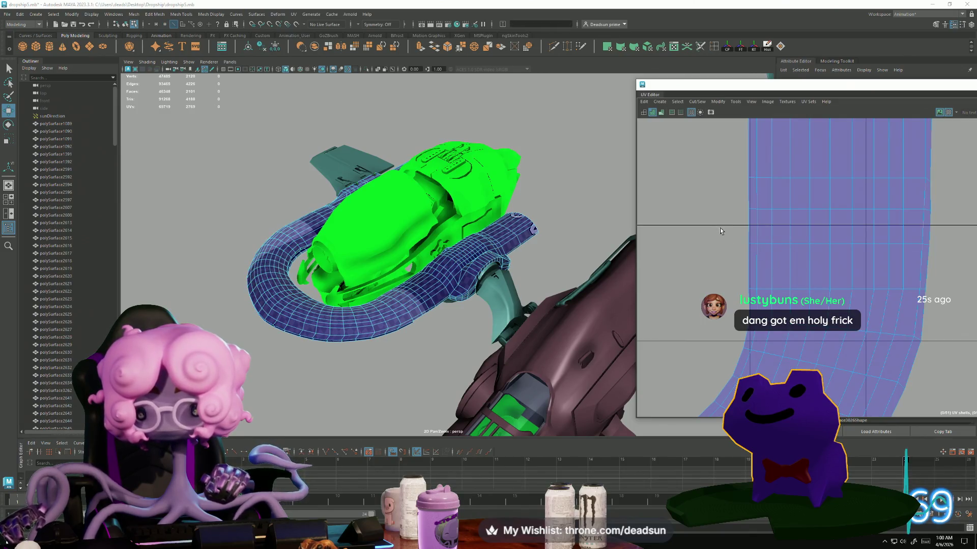
scroll(851, 298, down, 5)
double_click(850, 297)
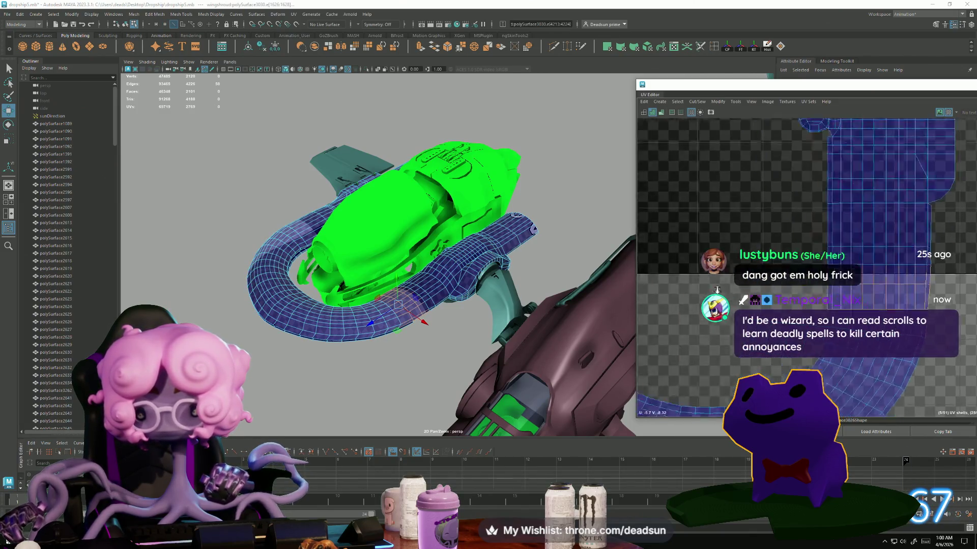
scroll(830, 222, down, 3)
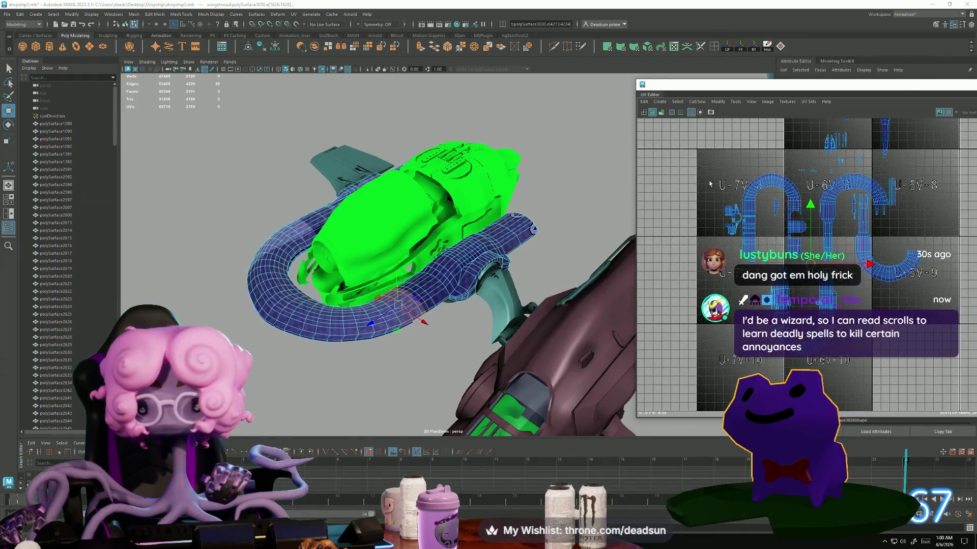
double_click(830, 222)
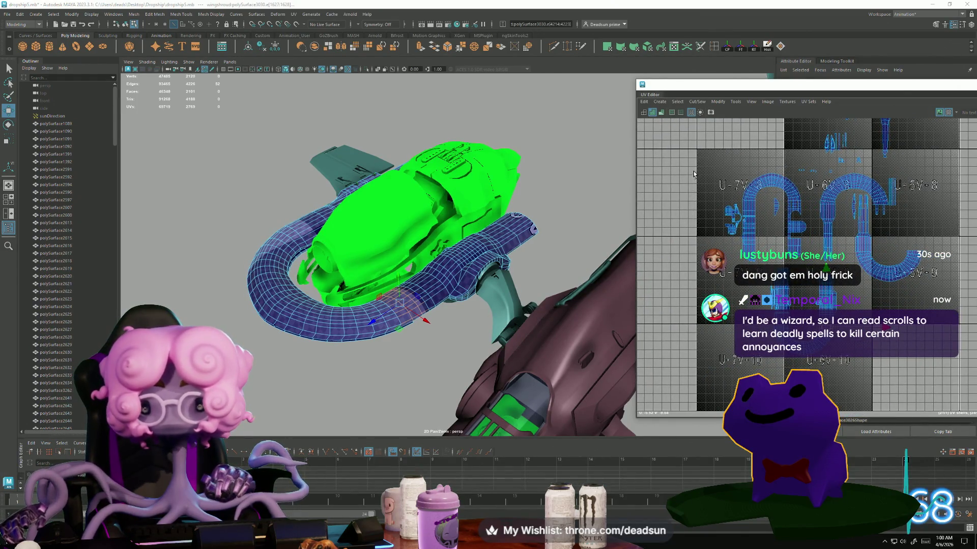
click(711, 103)
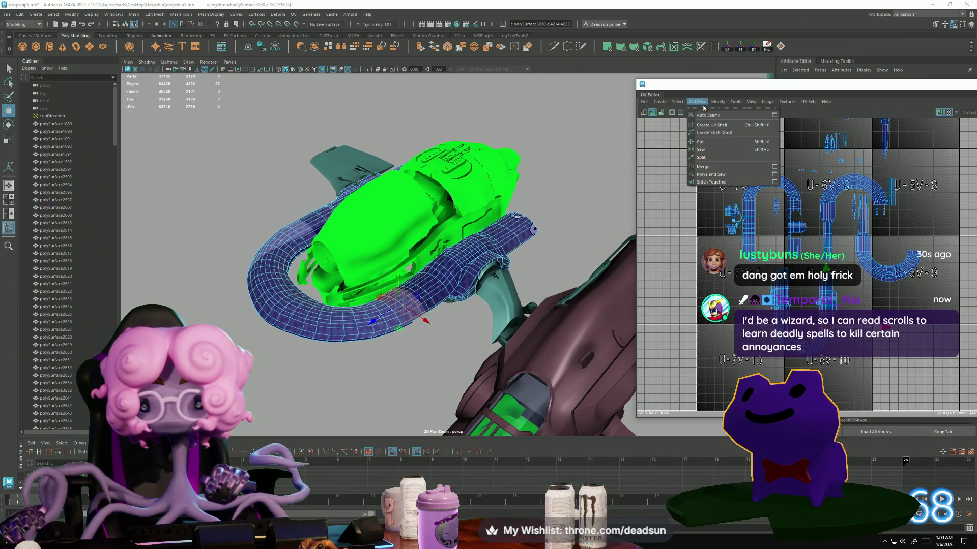
click(728, 176)
Step: Check the shell in tile U-6V-9, then box-select the next set of seam edges
scroll(836, 316, up, 2)
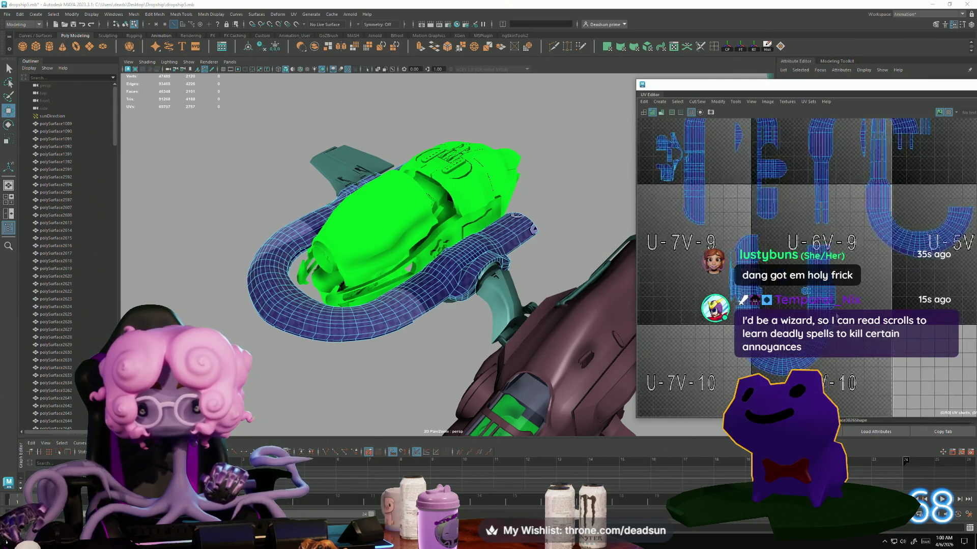
click(818, 280)
scroll(818, 281, down, 1)
scroll(728, 278, up, 5)
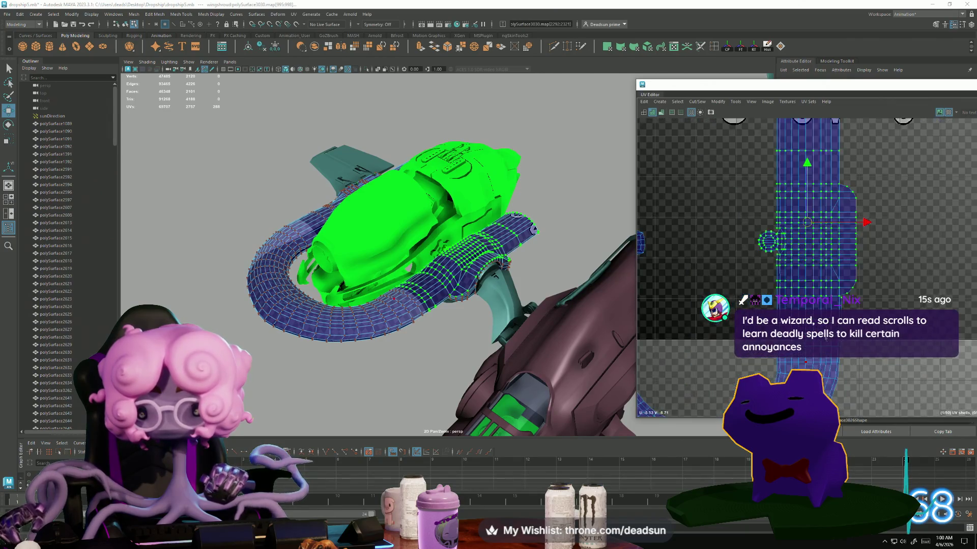
click(729, 278)
drag(729, 279, 911, 305)
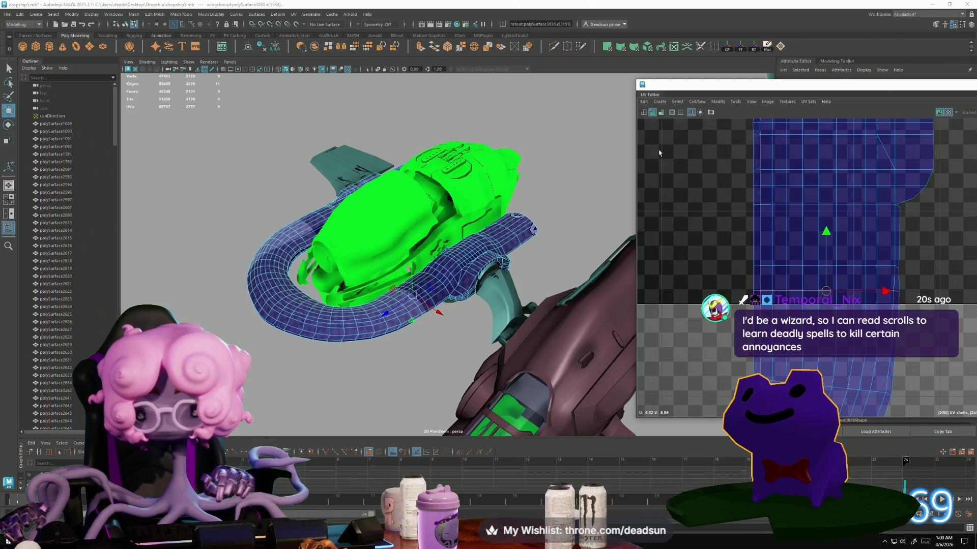
Step: Sew the 23 selected edges, frame the sewn shell and box-select its next seam edges
click(696, 101)
click(712, 133)
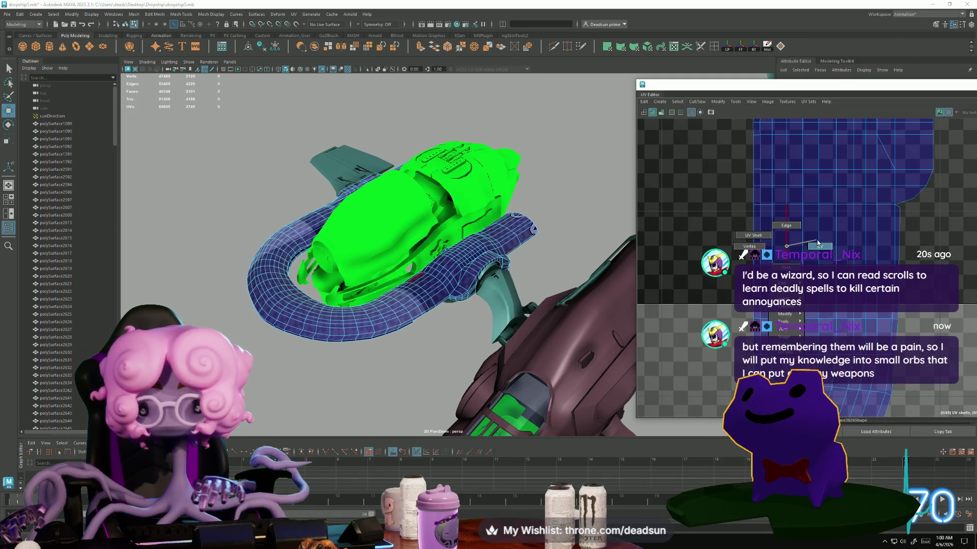
double_click(784, 246)
key(f)
scroll(794, 229, up, 5)
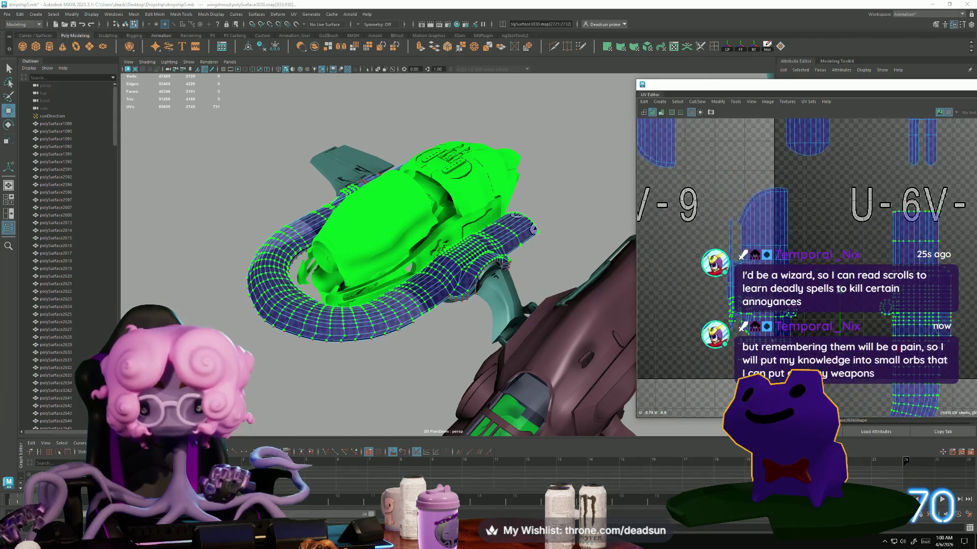
drag(671, 287, 713, 298)
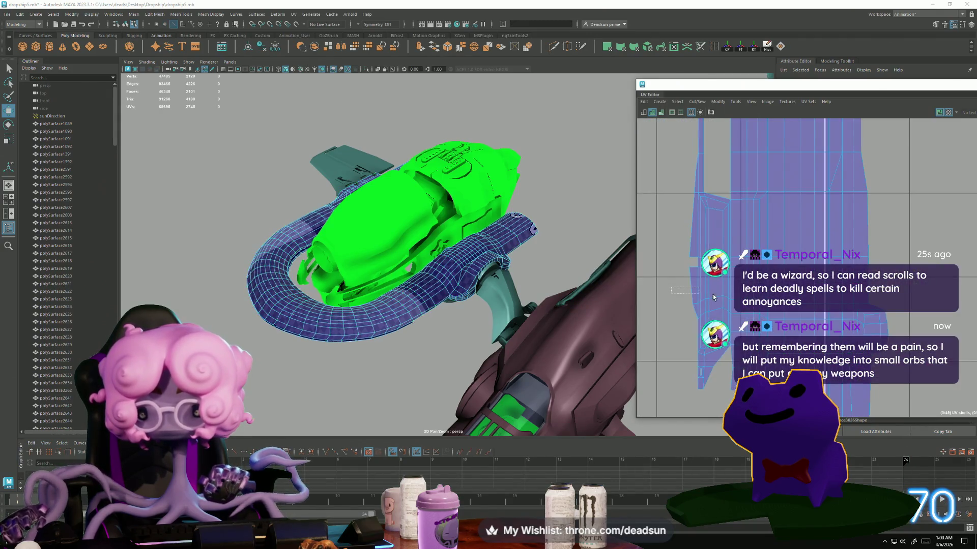
drag(905, 313, 906, 313)
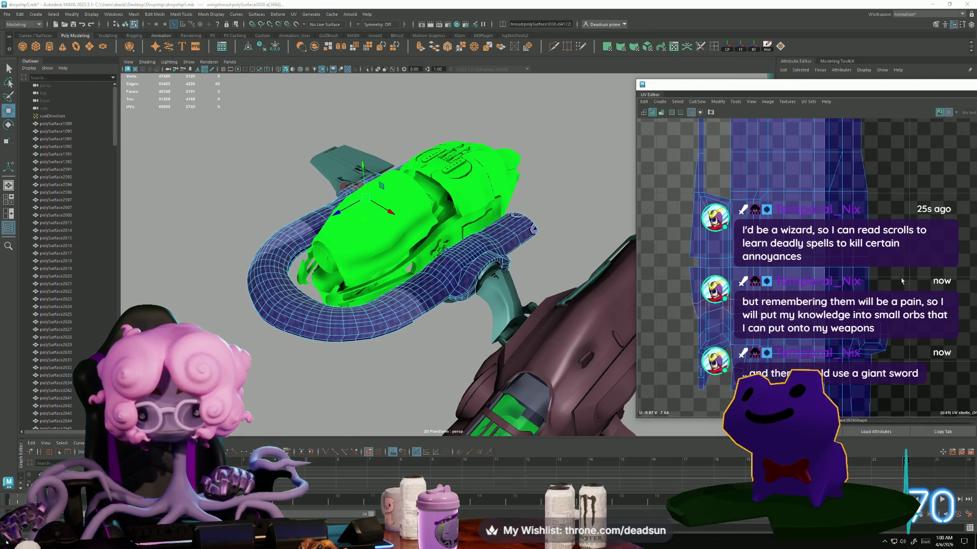
drag(654, 248, 677, 314)
ctrl+drag(833, 336, 832, 338)
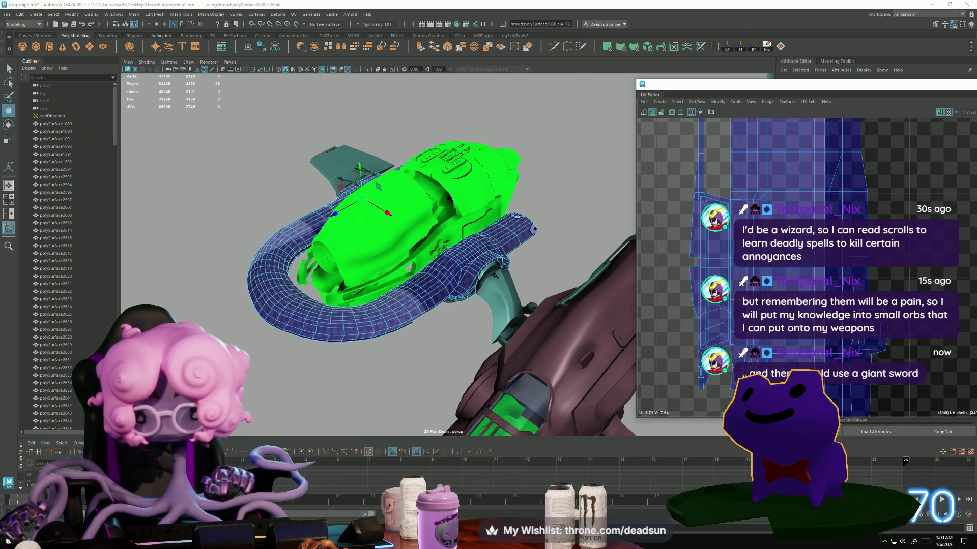
key(shift+period)
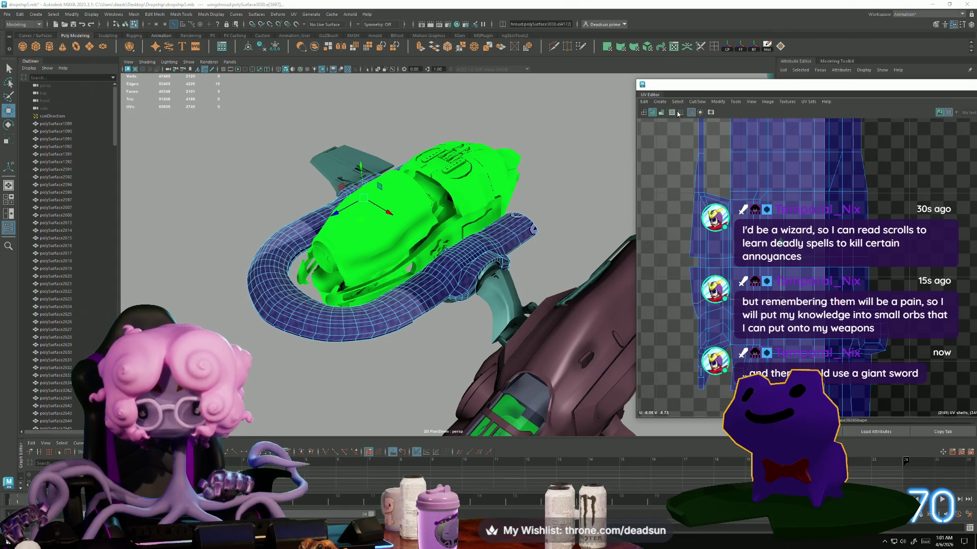
Step: Clear the selection and box-select the edges along a small shell's seam
click(678, 114)
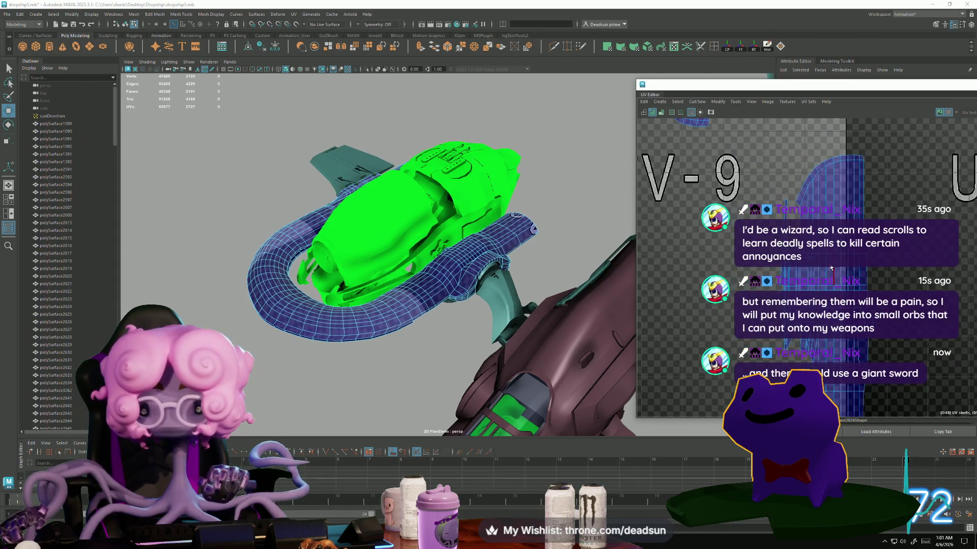
click(831, 268)
scroll(831, 268, up, 5)
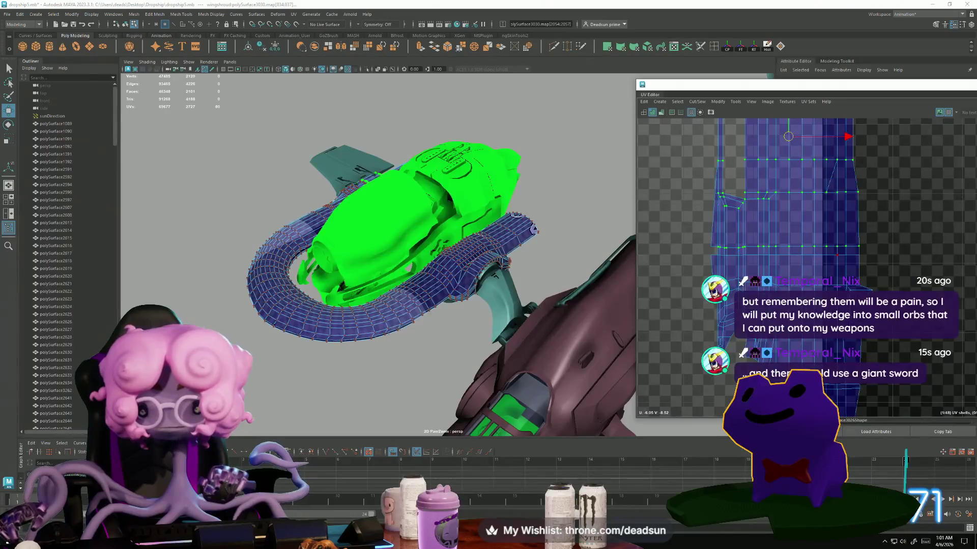
scroll(826, 170, up, 3)
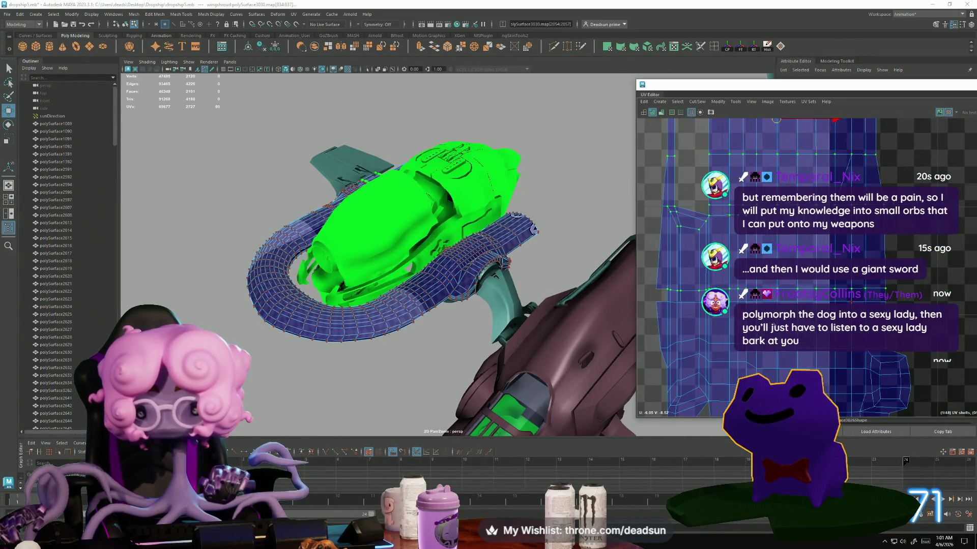
click(664, 282)
drag(664, 282, 896, 293)
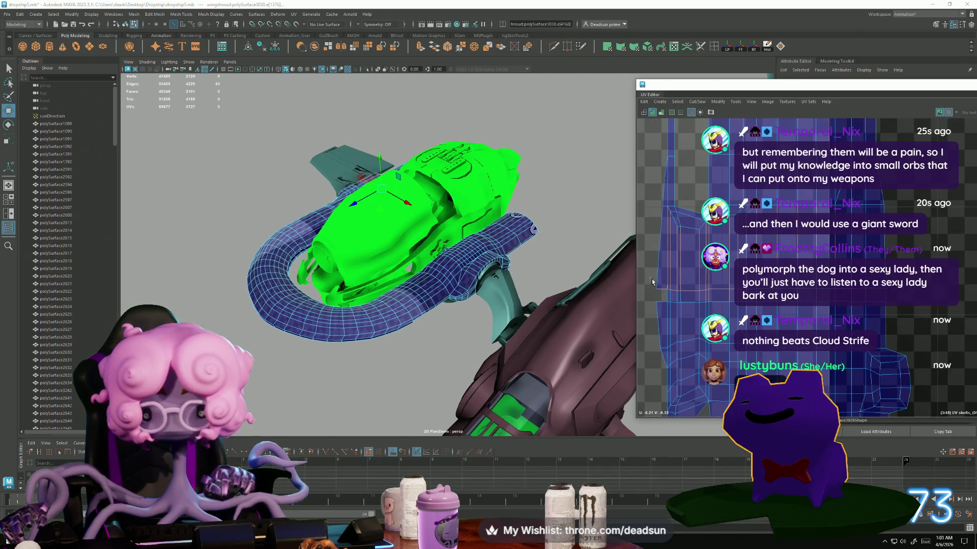
ctrl+click(671, 295)
scroll(670, 295, up, 2)
scroll(671, 295, up, 2)
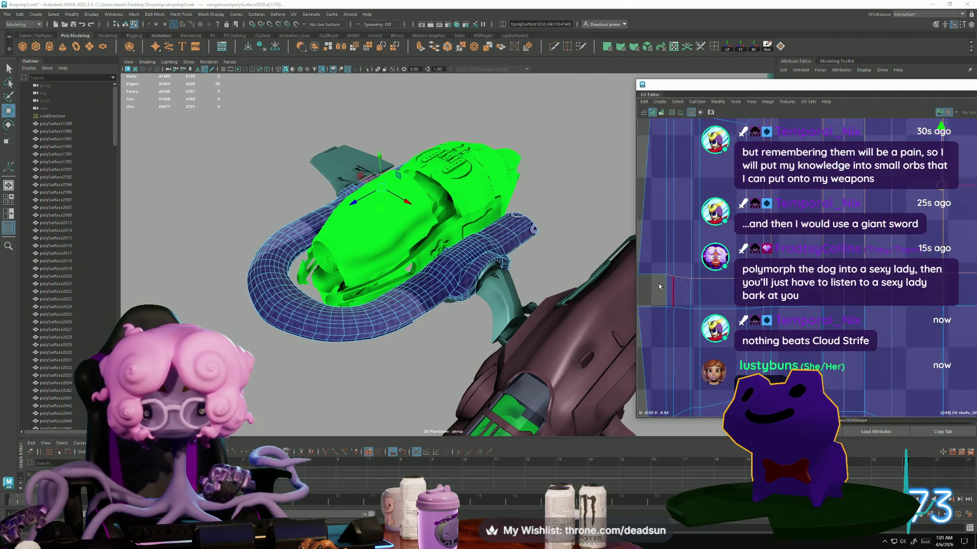
Step: Apply Move and Sew to the selected edges, then undo five times with Ctrl+Z
click(696, 101)
click(709, 175)
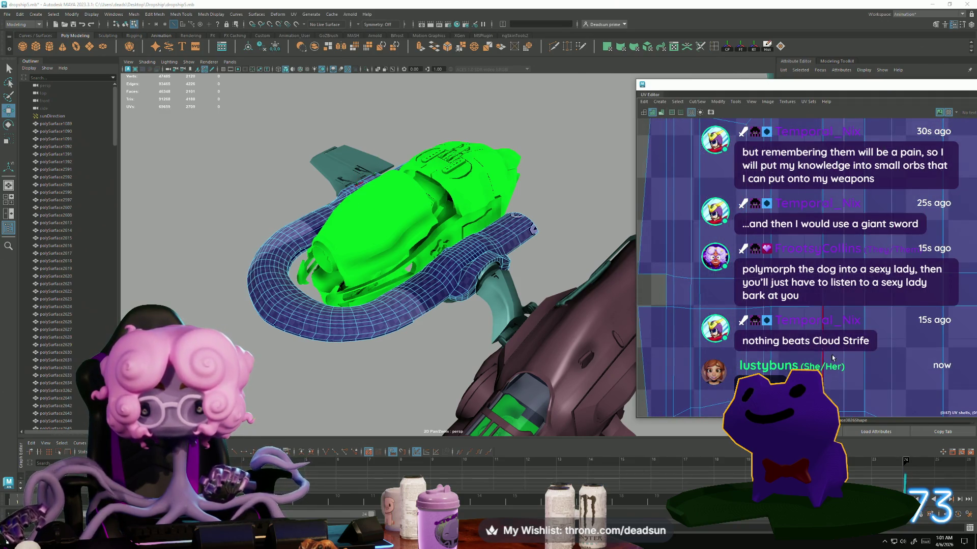
scroll(761, 311, down, 10)
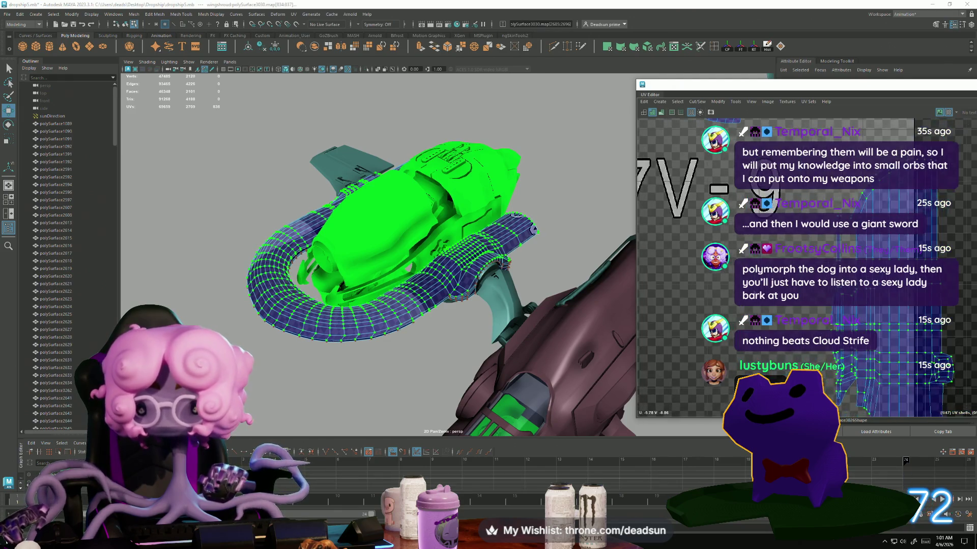
key(ctrl+z)
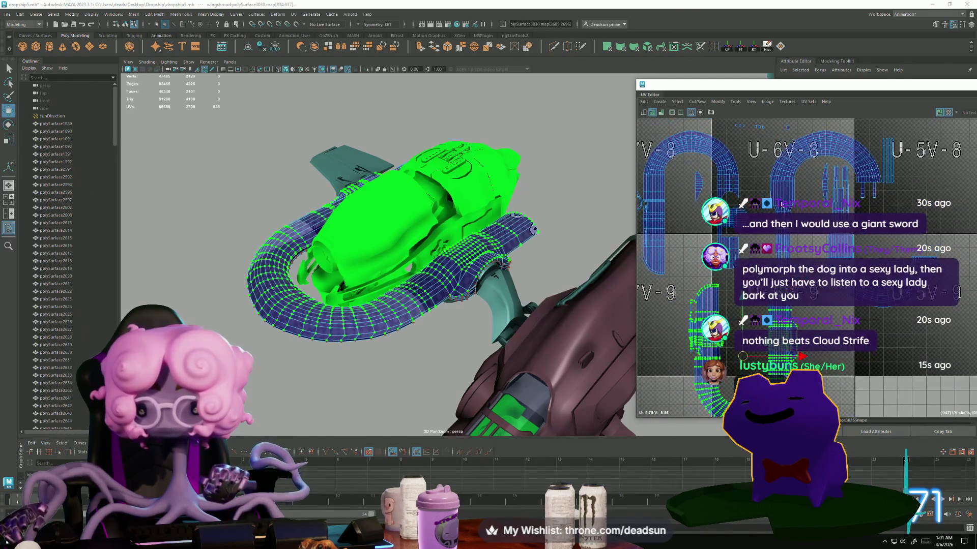
key(ctrl+z)
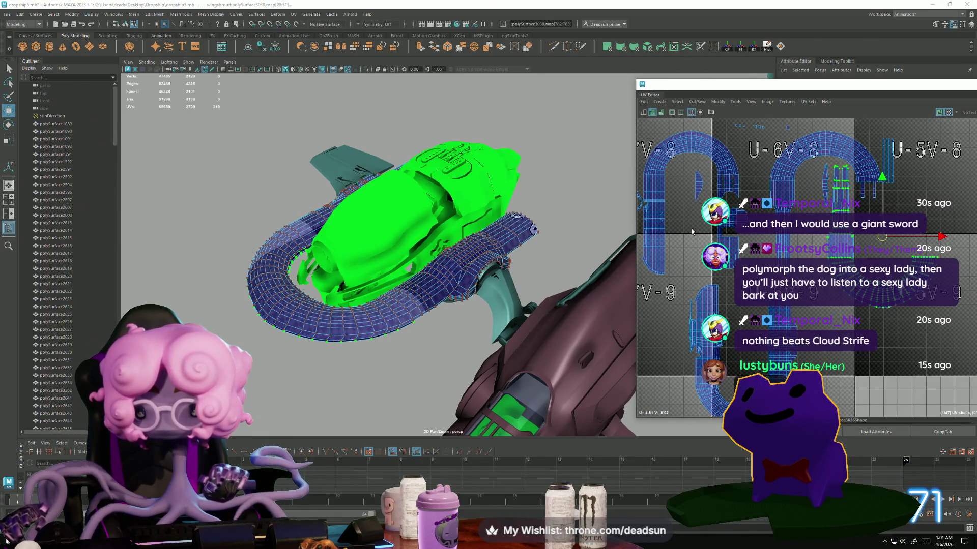
key(ctrl+z)
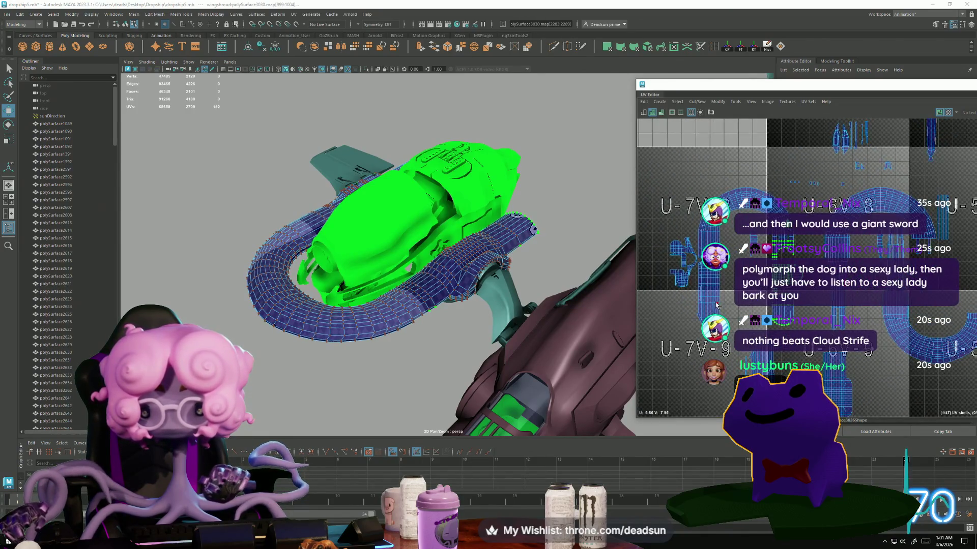
key(ctrl+z)
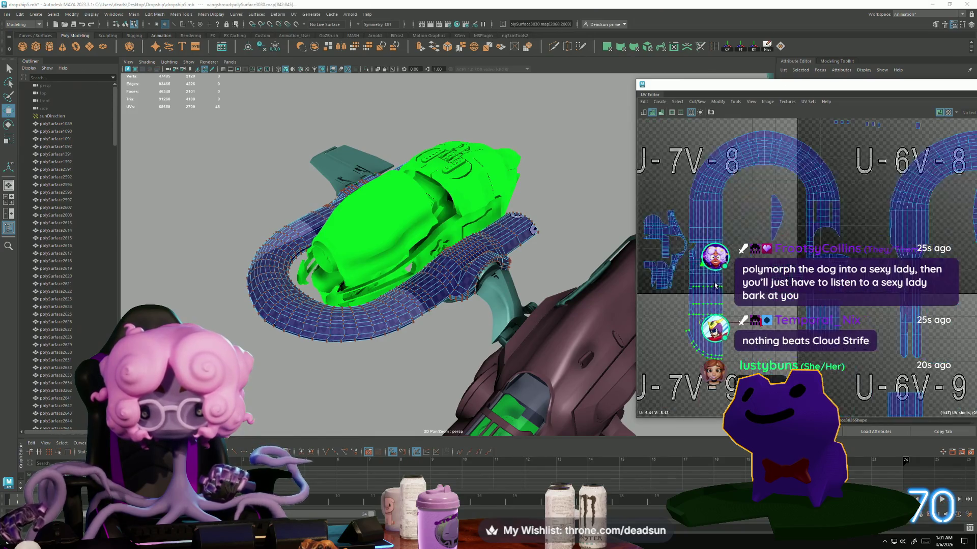
scroll(715, 285, up, 5)
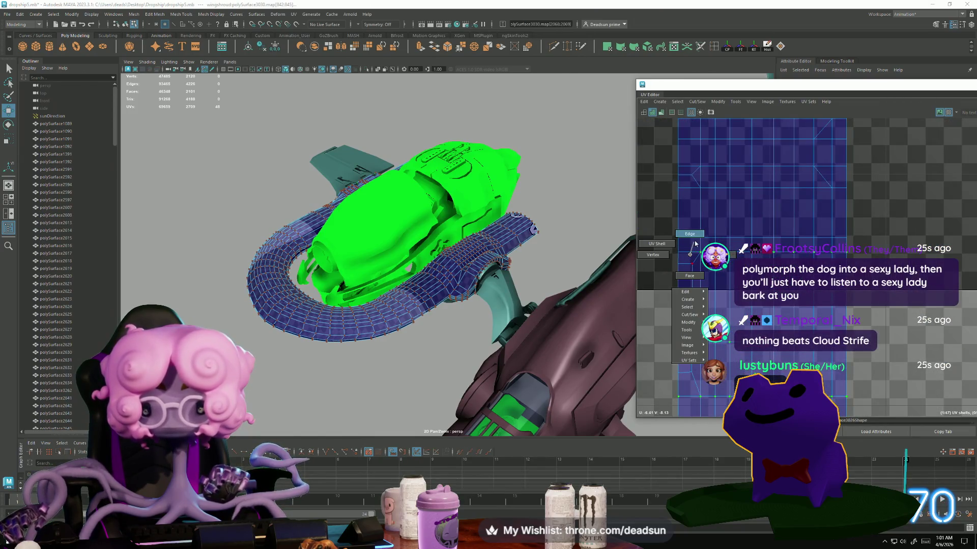
key(ctrl+z)
Step: Box-select the seam edges across the U-7 ring shells, trimming unwanted edges from the selection
drag(868, 403, 868, 403)
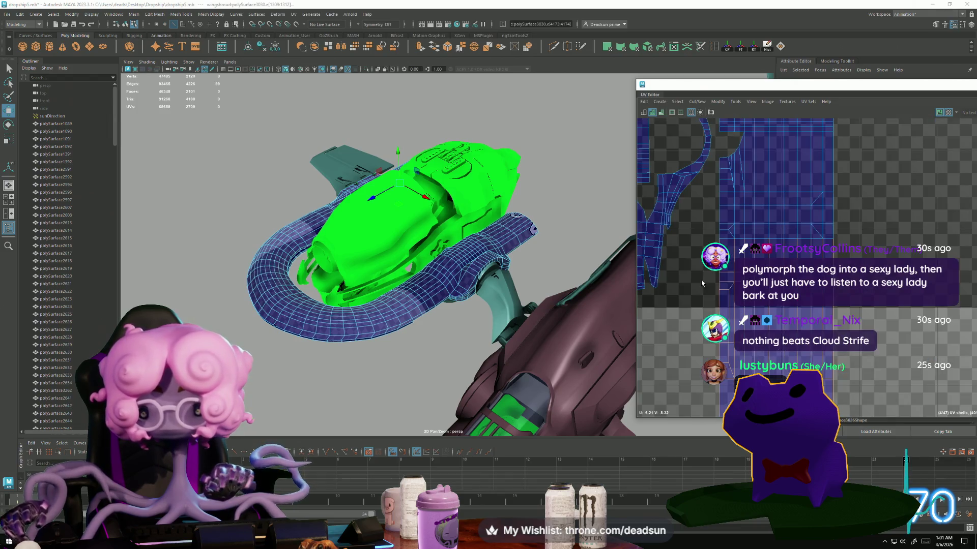
drag(718, 432, 711, 417)
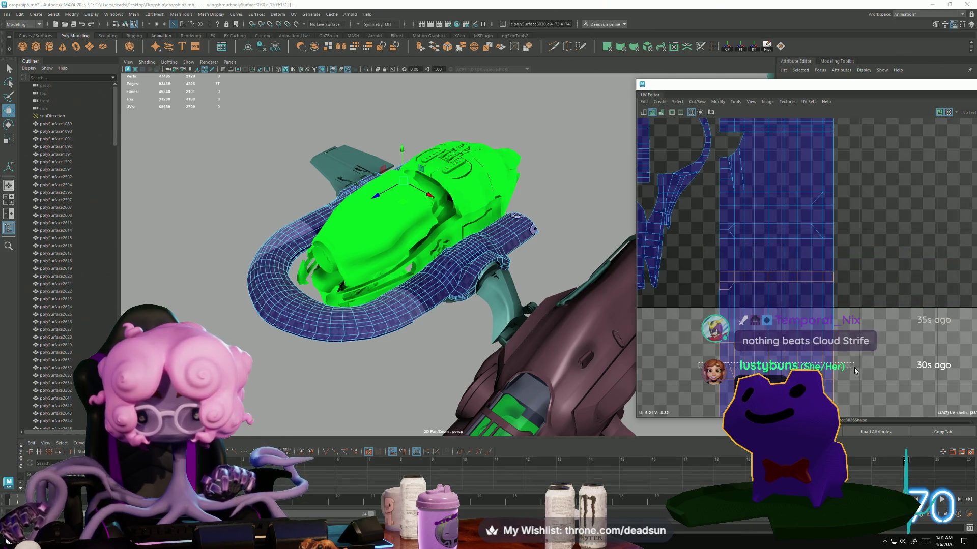
mouse_move(698, 364)
mouse_down()
mouse_move(857, 371)
mouse_move(845, 375)
mouse_up()
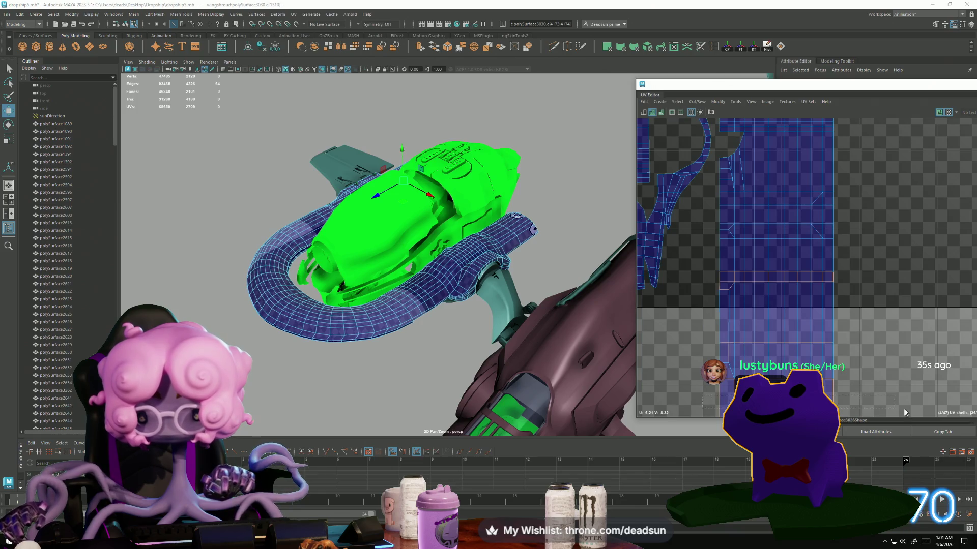
drag(709, 351, 889, 352)
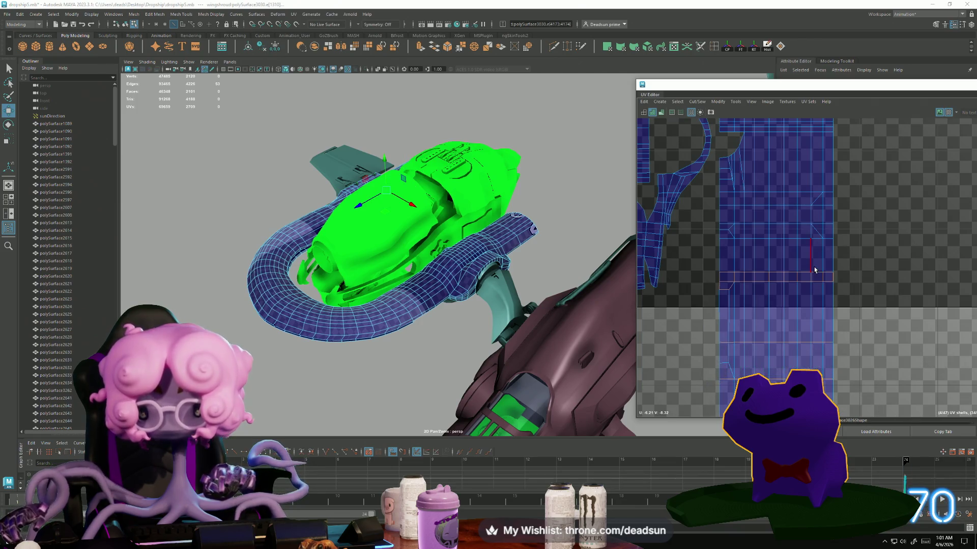
alt+middle_drag(814, 270, 801, 310)
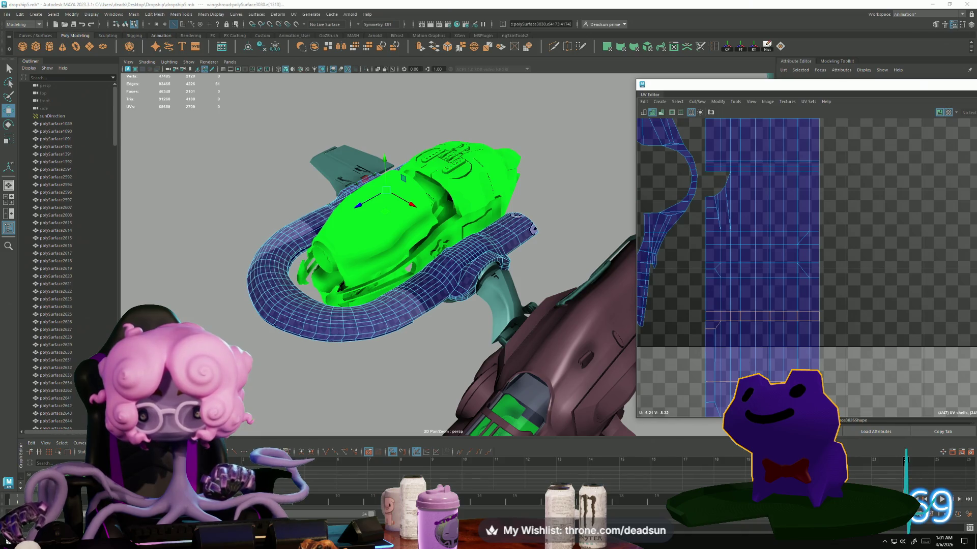
alt+middle_drag(755, 407, 736, 300)
scroll(809, 259, down, 5)
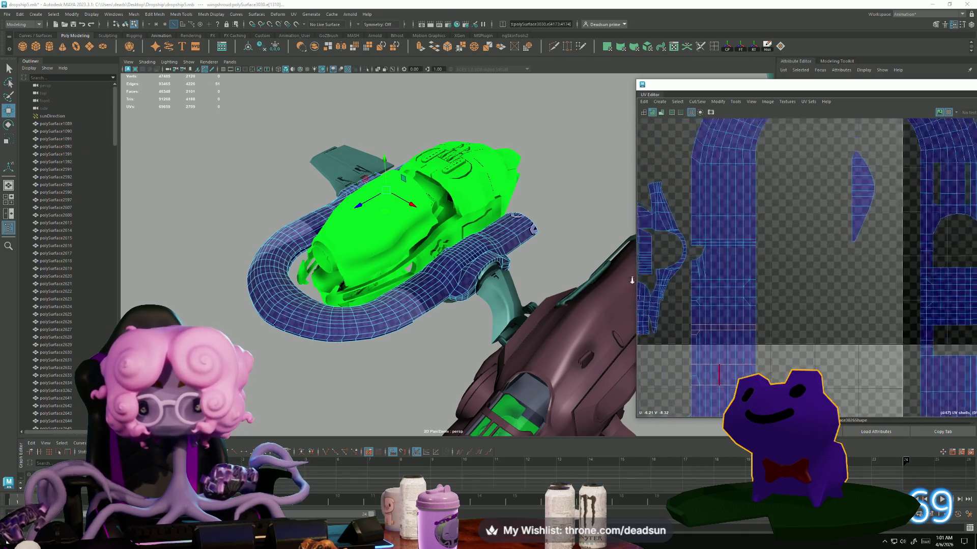
scroll(771, 294, down, 5)
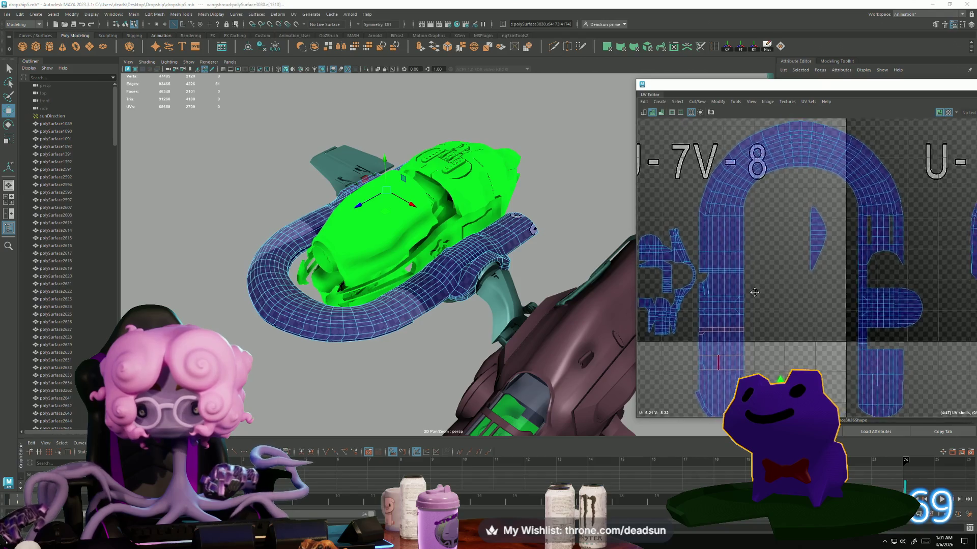
alt+middle_drag(814, 295, 707, 270)
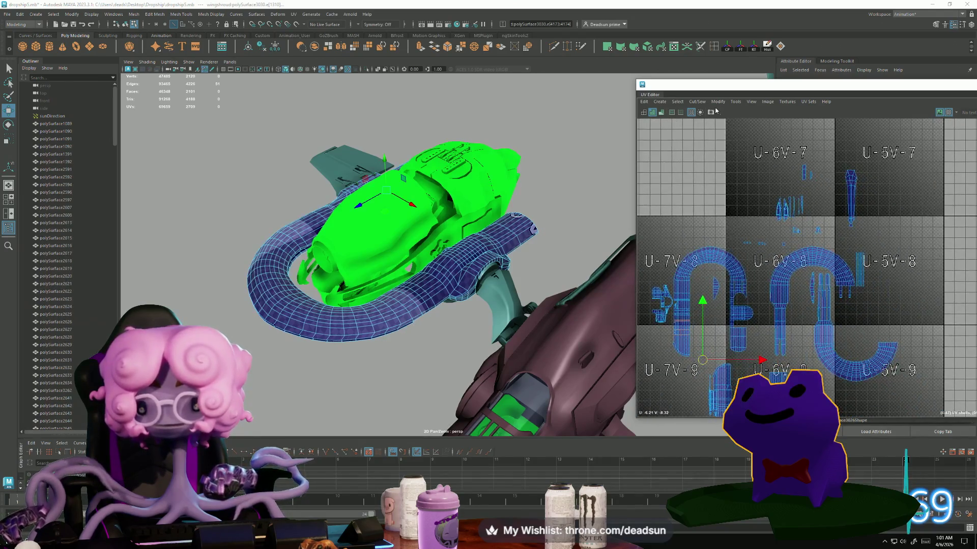
Step: Move and Sew the U-7 arch shells, dropping one edge before the final sew
click(716, 102)
mouse_move(697, 102)
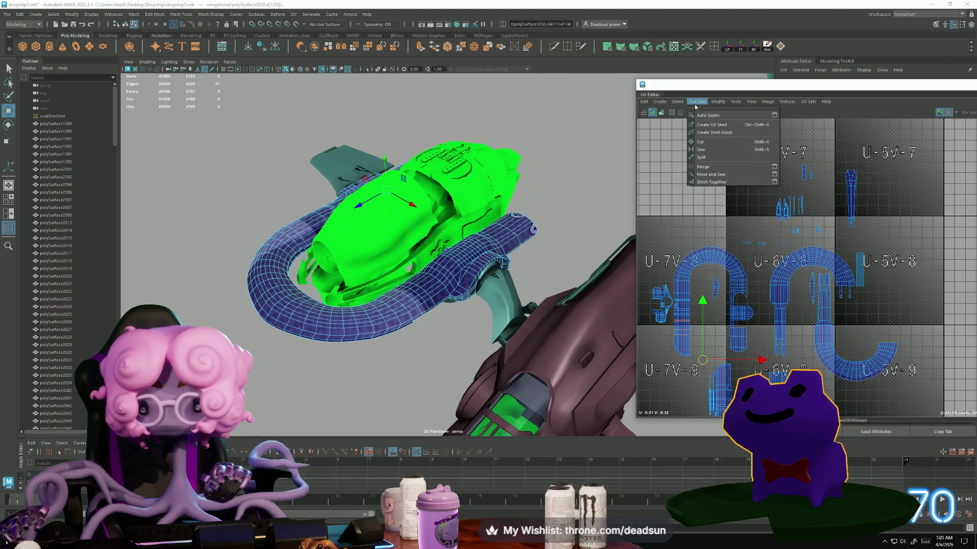
click(713, 175)
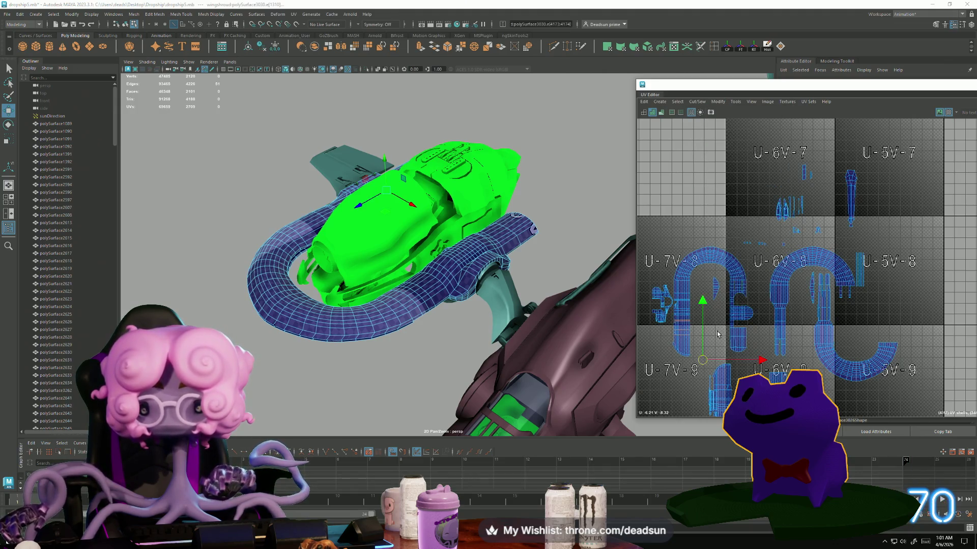
scroll(698, 316, up, 5)
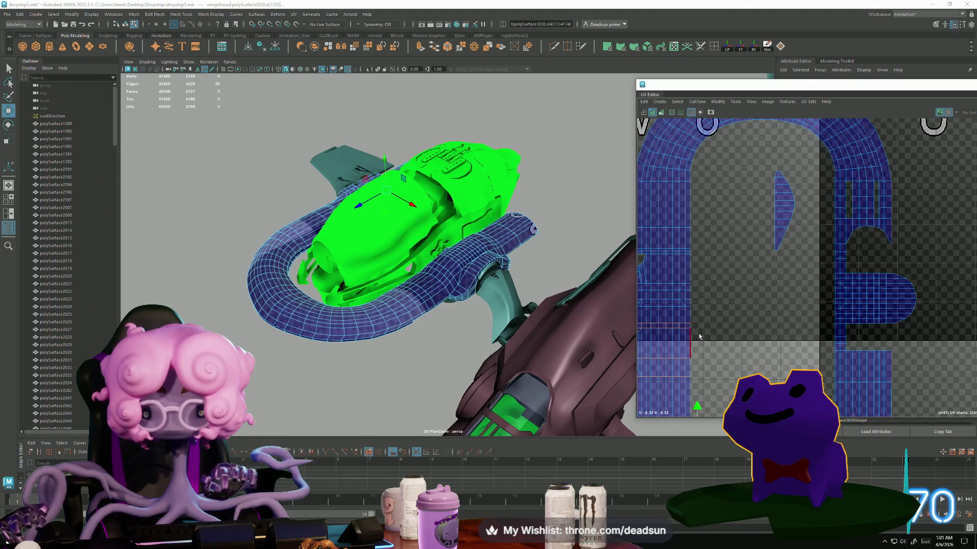
scroll(699, 336, down, 5)
click(693, 102)
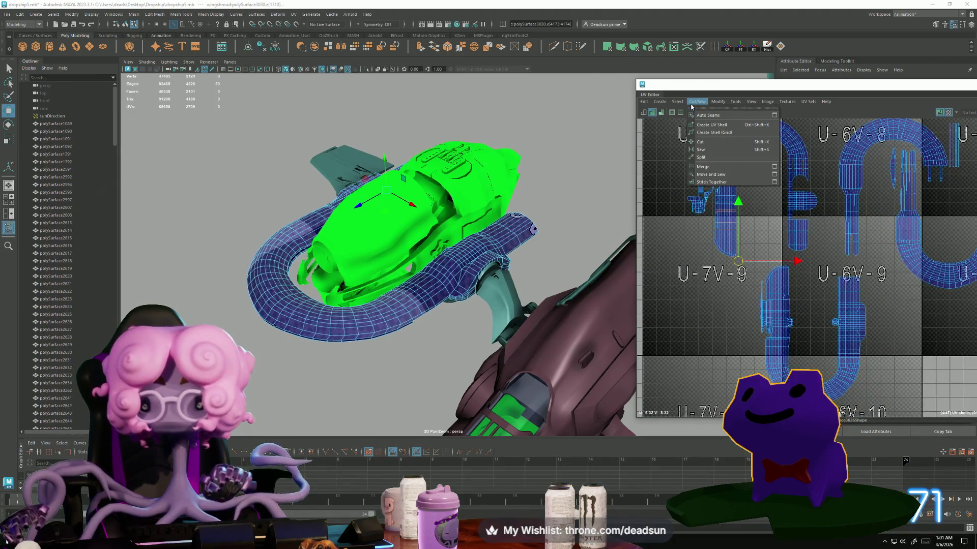
click(711, 175)
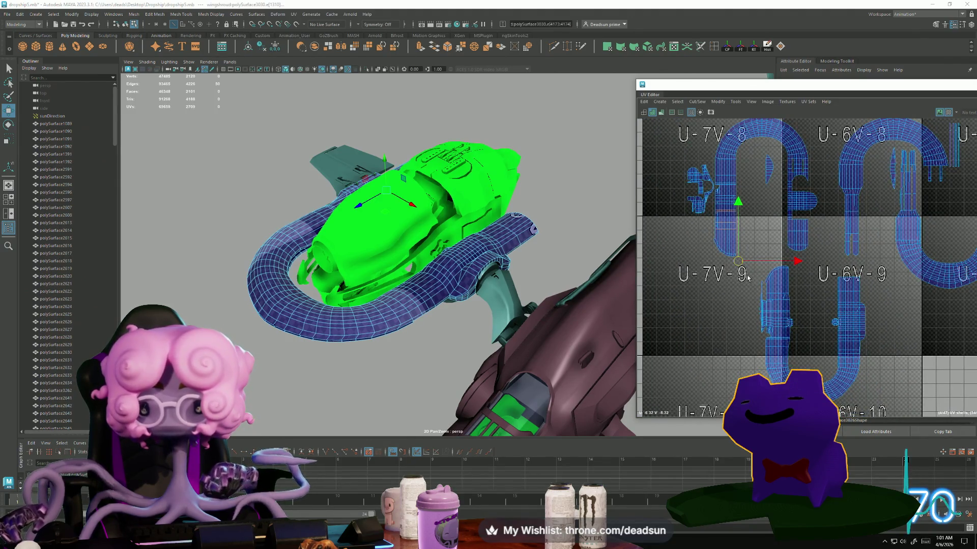
ctrl+click(792, 356)
click(696, 102)
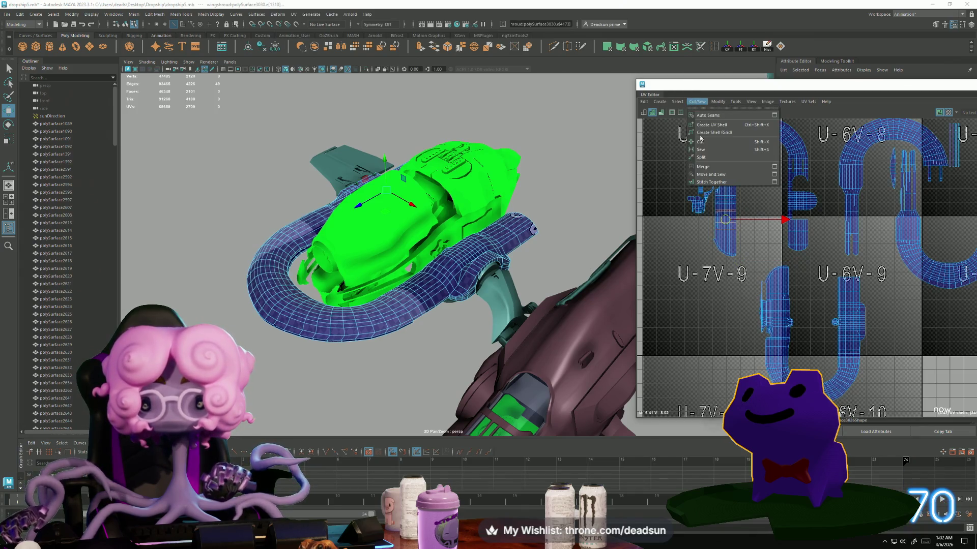
click(711, 174)
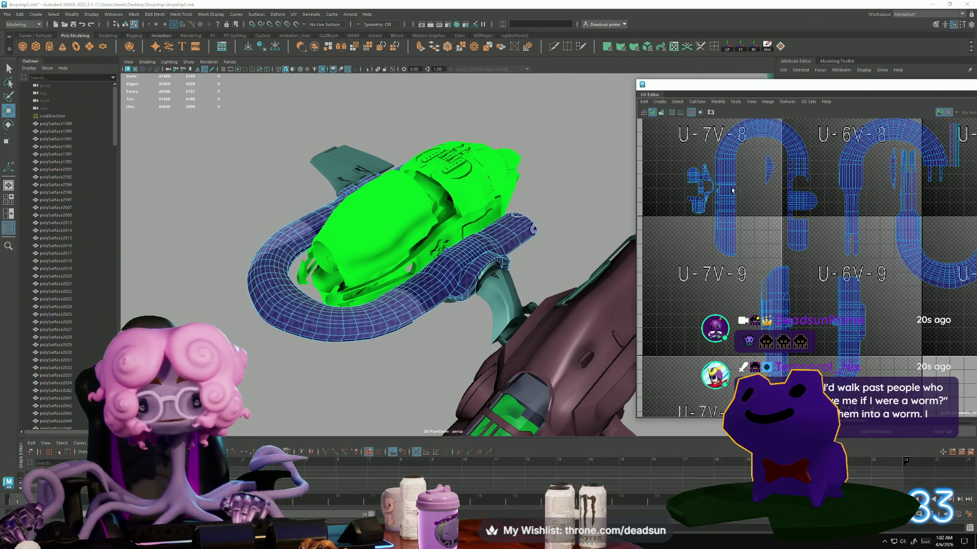
Step: Select the UVs of the whole arch shell and the lower strip shell
drag(715, 183, 735, 204)
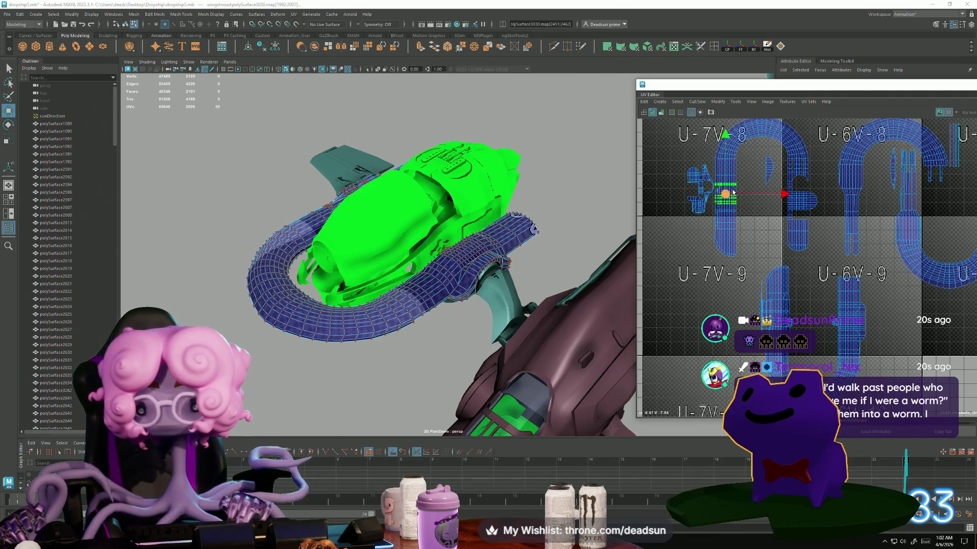
click(729, 227)
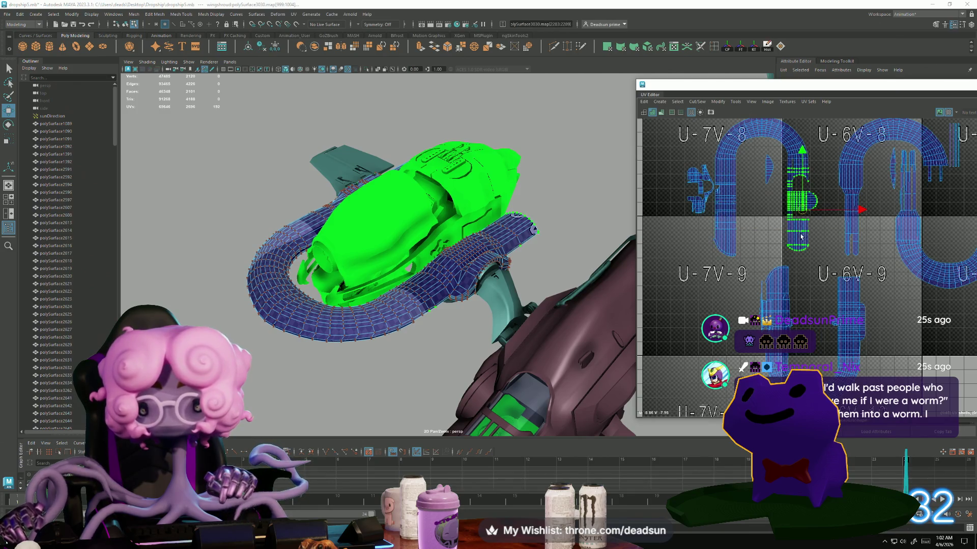
click(721, 150)
double_click(720, 149)
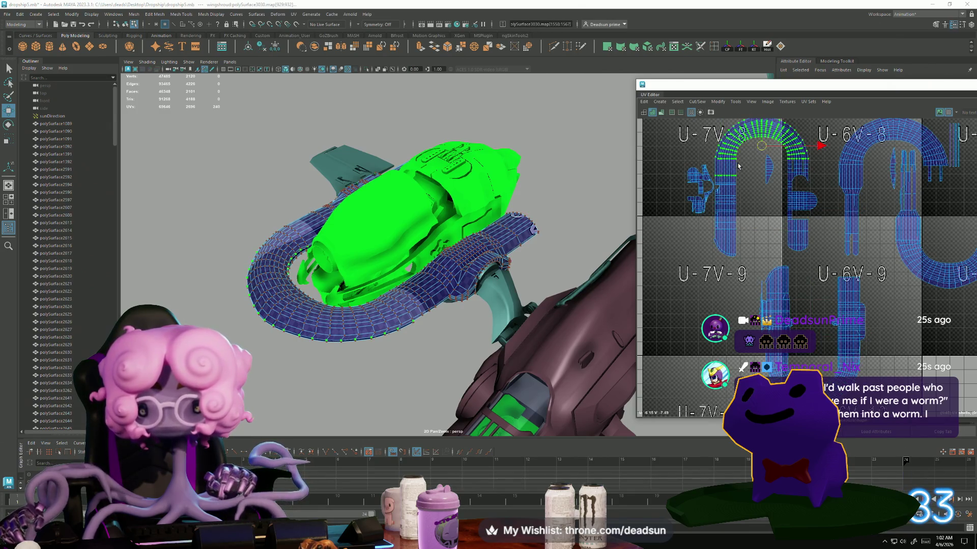
scroll(754, 249, up, 3)
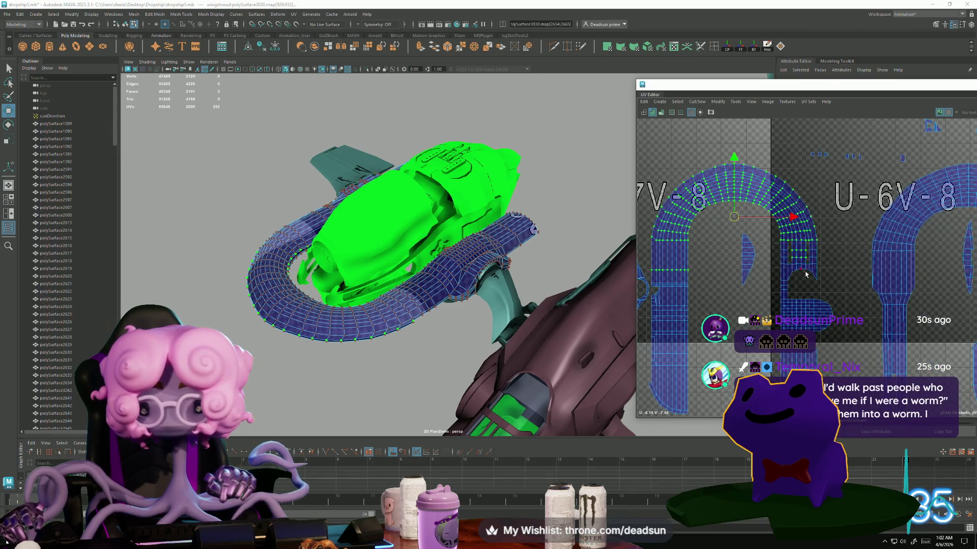
scroll(806, 275, down, 1)
shift+double_click(787, 264)
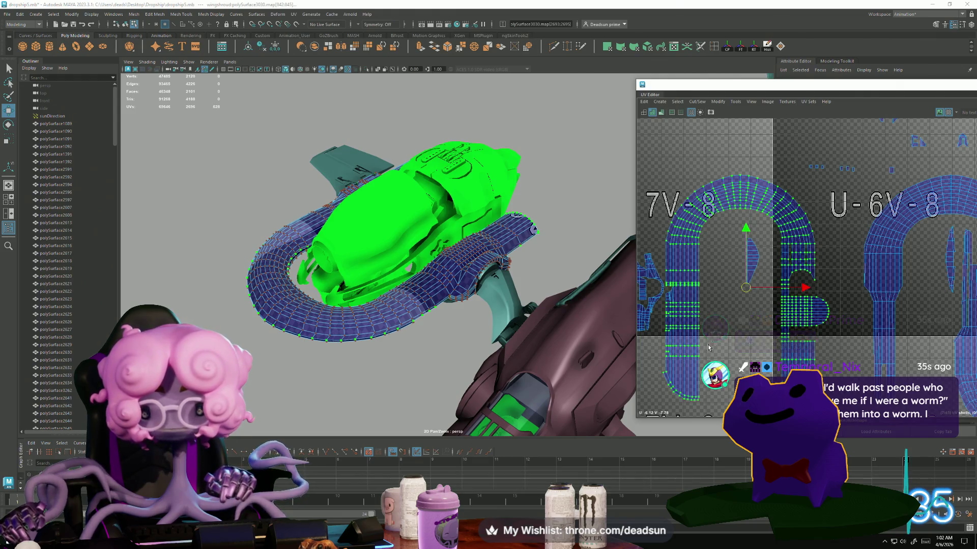
Step: Convert the selected shell UVs to edges with To Edges from the conversion marking menu
scroll(708, 319, up, 3)
scroll(708, 319, up, 3)
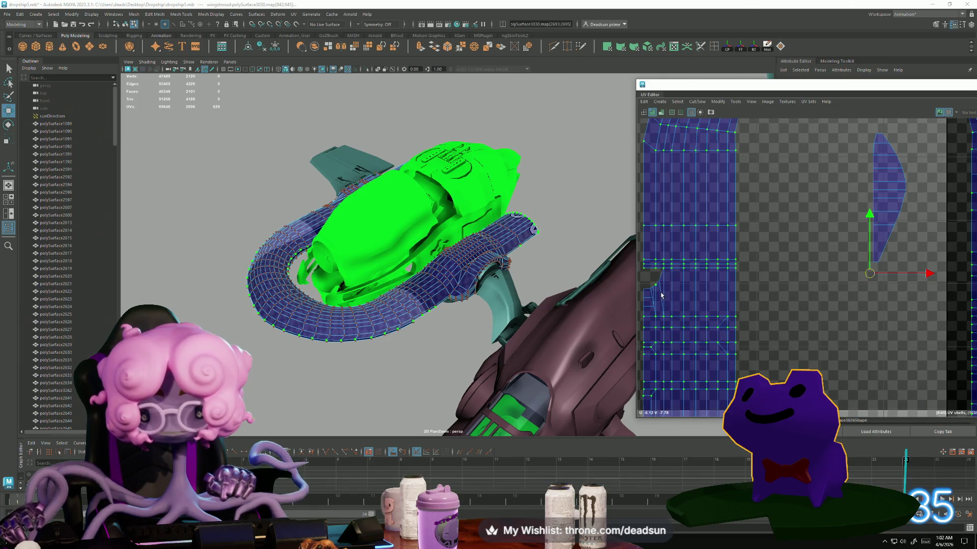
scroll(776, 321, up, 3)
scroll(759, 257, down, 3)
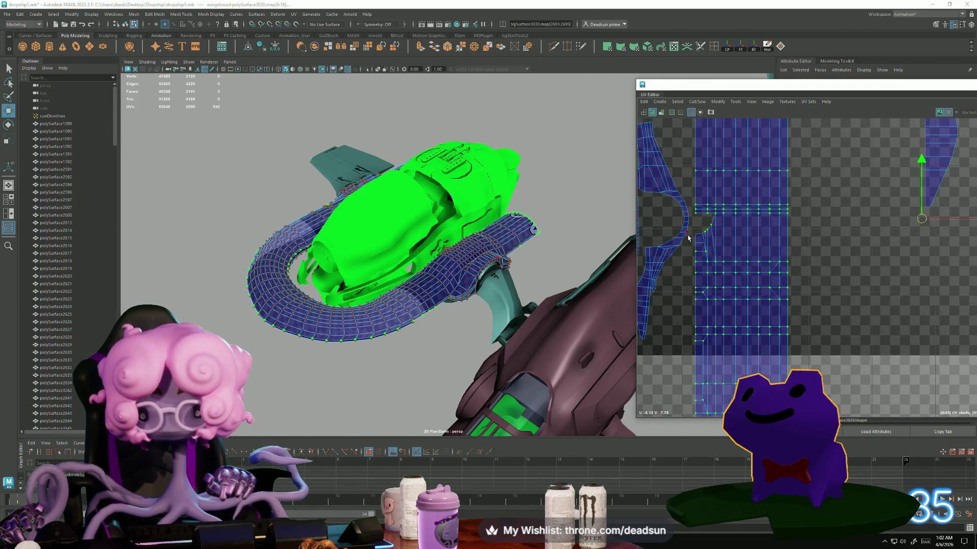
scroll(795, 312, down, 3)
scroll(671, 218, up, 3)
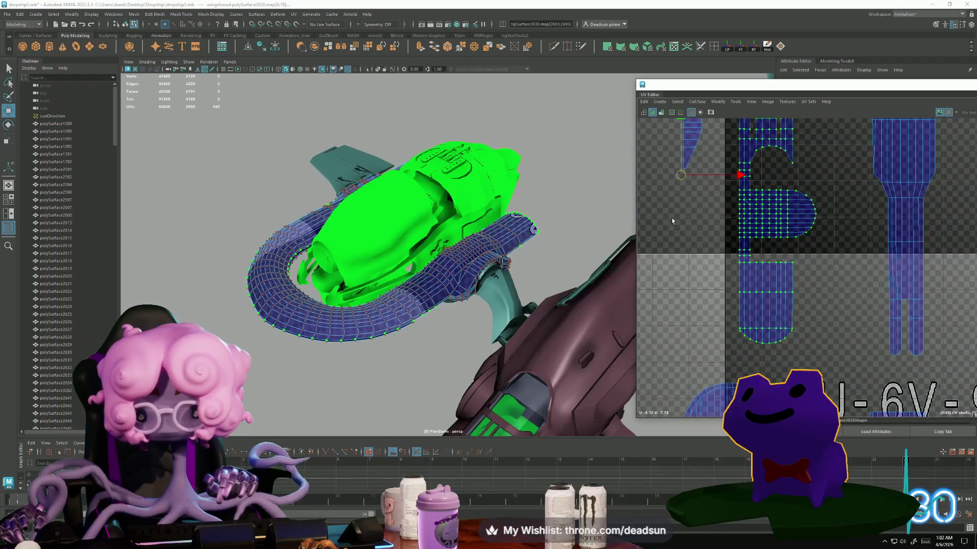
alt+middle_drag(672, 218, 791, 387)
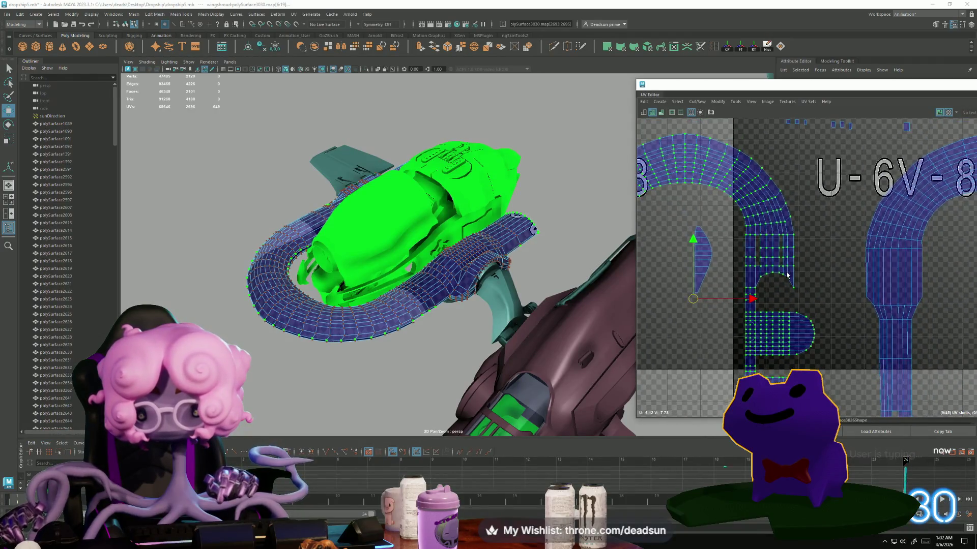
scroll(718, 254, up, 2)
scroll(791, 292, up, 1)
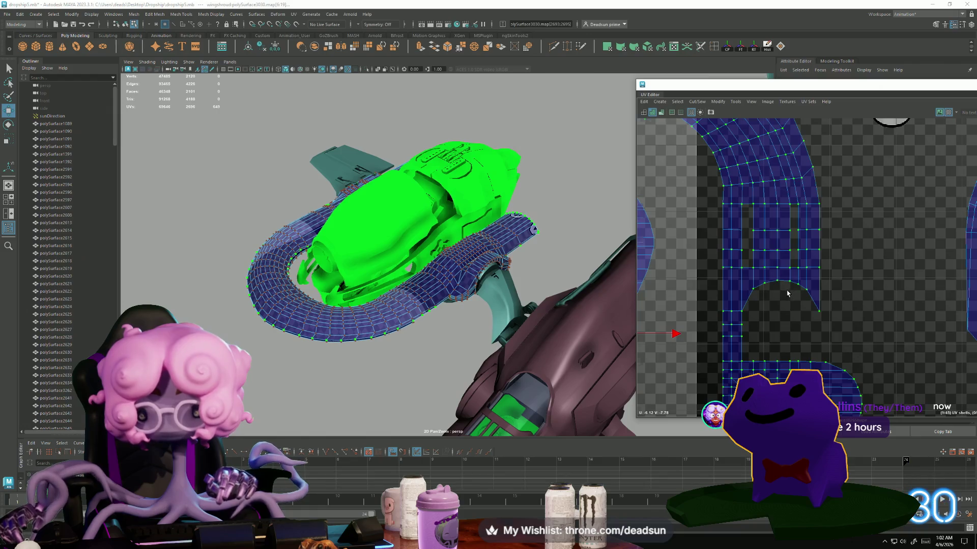
scroll(787, 293, down, 3)
ctrl+right_drag(693, 216, 695, 170)
Step: Add a shell edge, then deselect the edges of the top shell and the U-6V-8 shell
scroll(791, 274, down, 3)
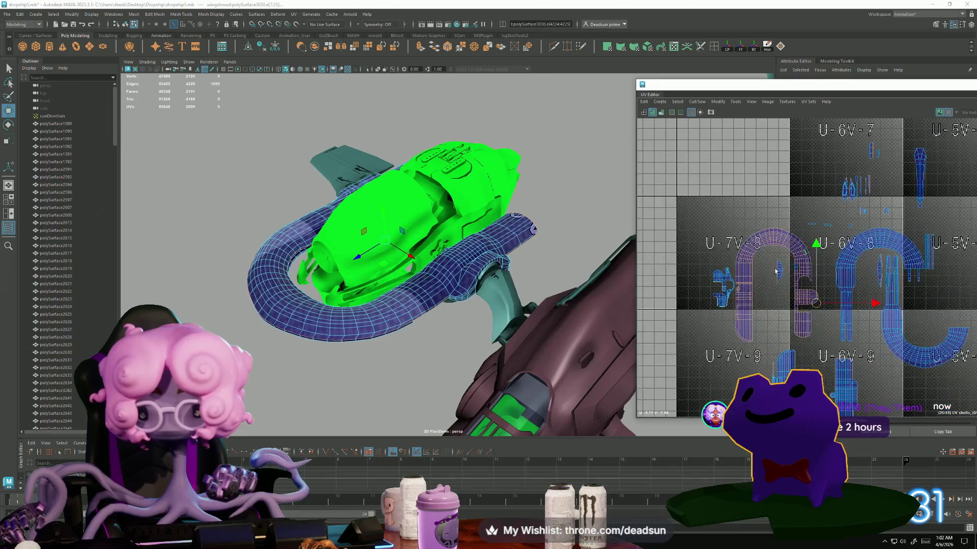
scroll(790, 274, up, 3)
shift+click(789, 265)
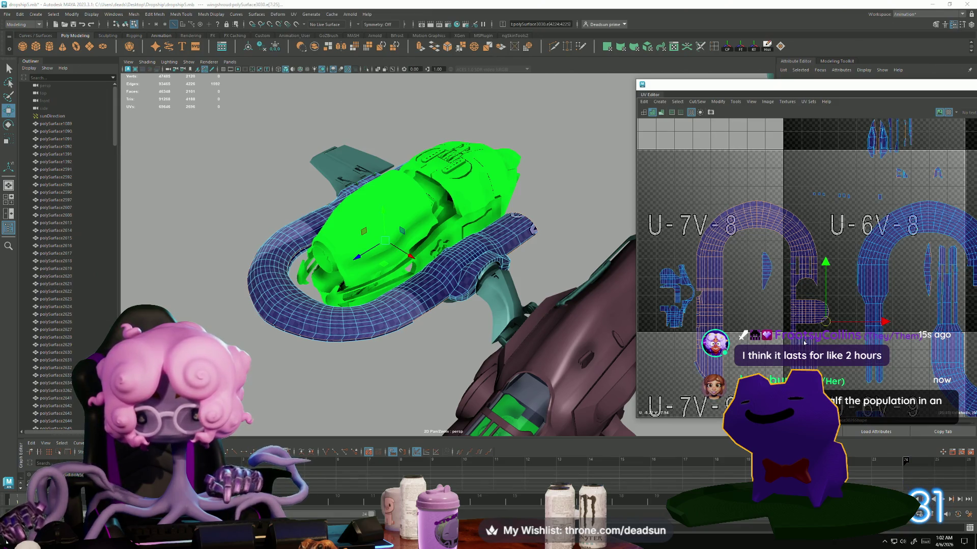
scroll(789, 333, down, 2)
scroll(769, 176, down, 2)
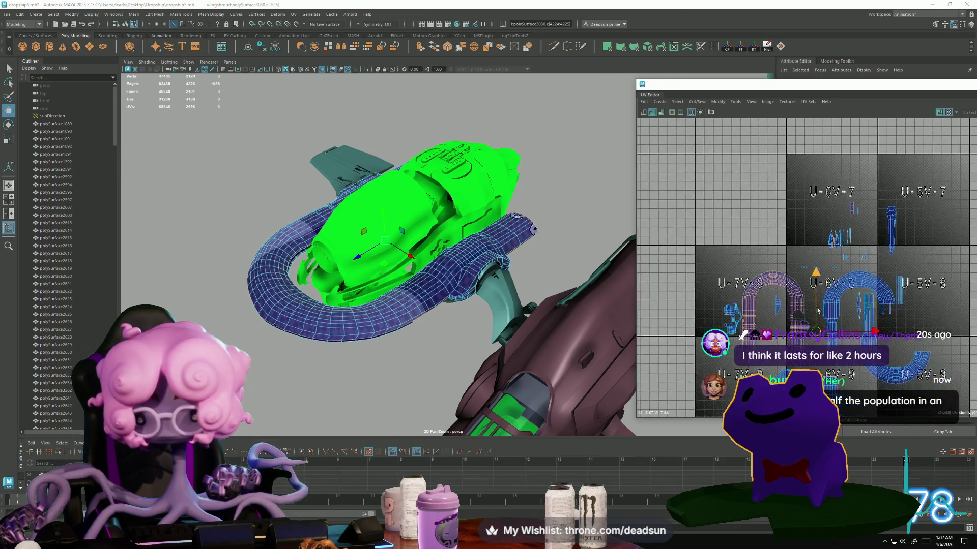
ctrl+drag(777, 161, 856, 295)
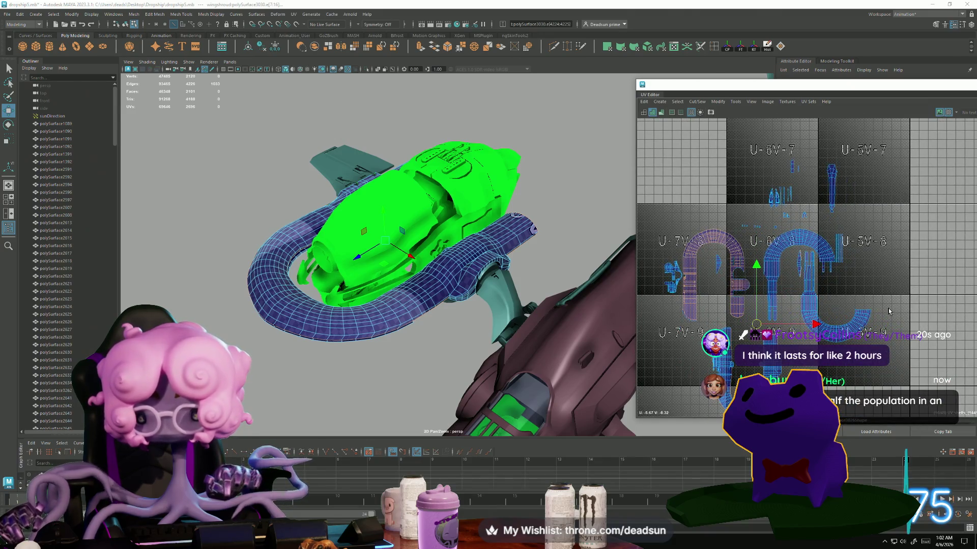
ctrl+drag(822, 240, 743, 329)
Step: Zoom onto the V-8 tiles and box-select the edges around the shell's hole
scroll(796, 325, up, 3)
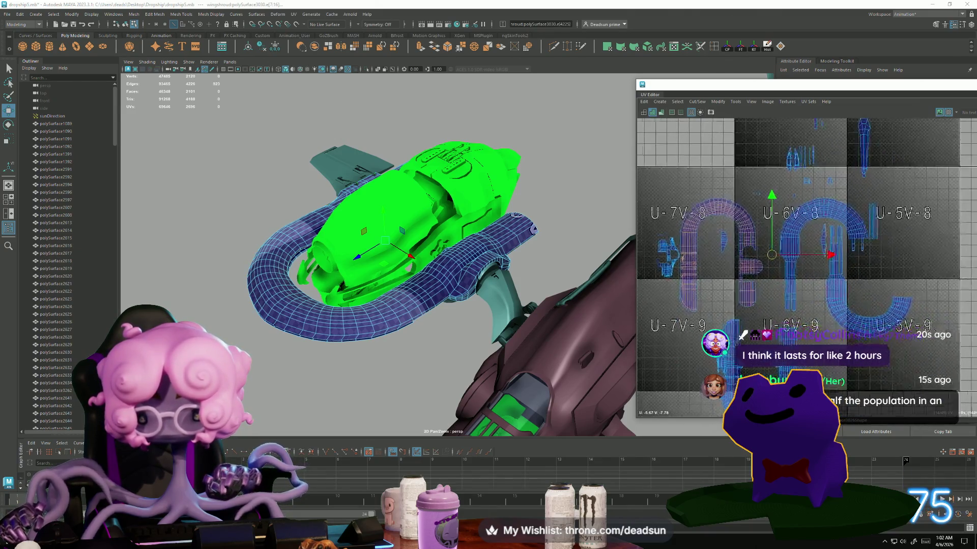
scroll(796, 325, up, 3)
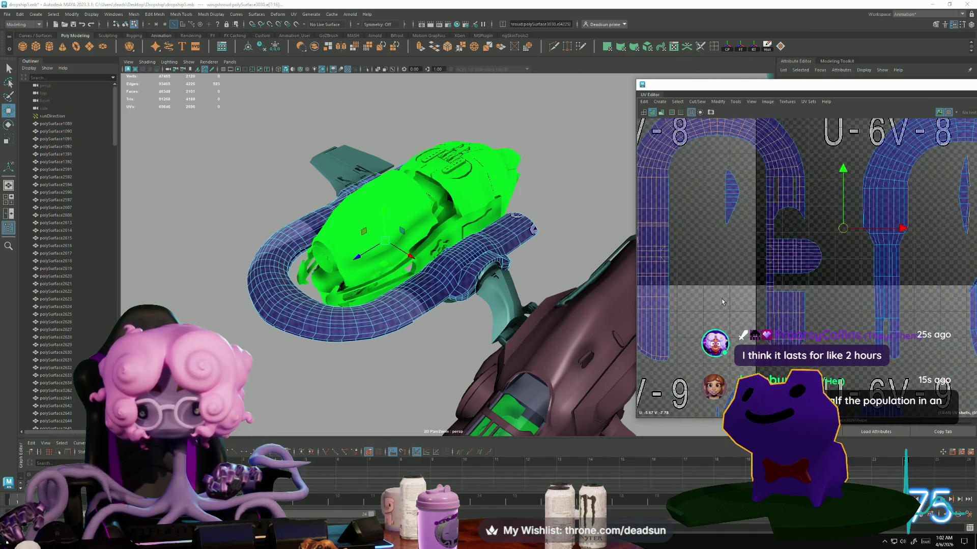
alt+middle_drag(762, 323, 755, 326)
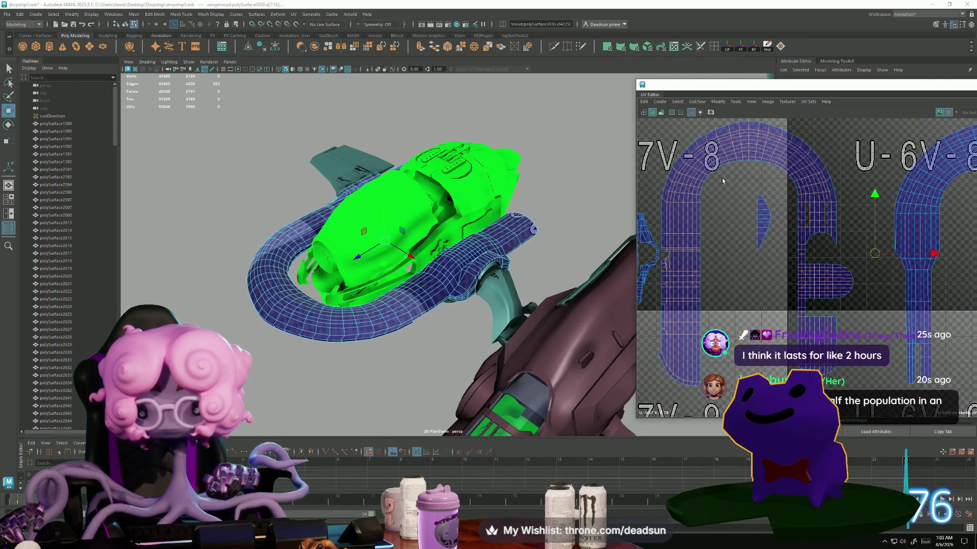
scroll(793, 216, up, 5)
drag(756, 214, 767, 253)
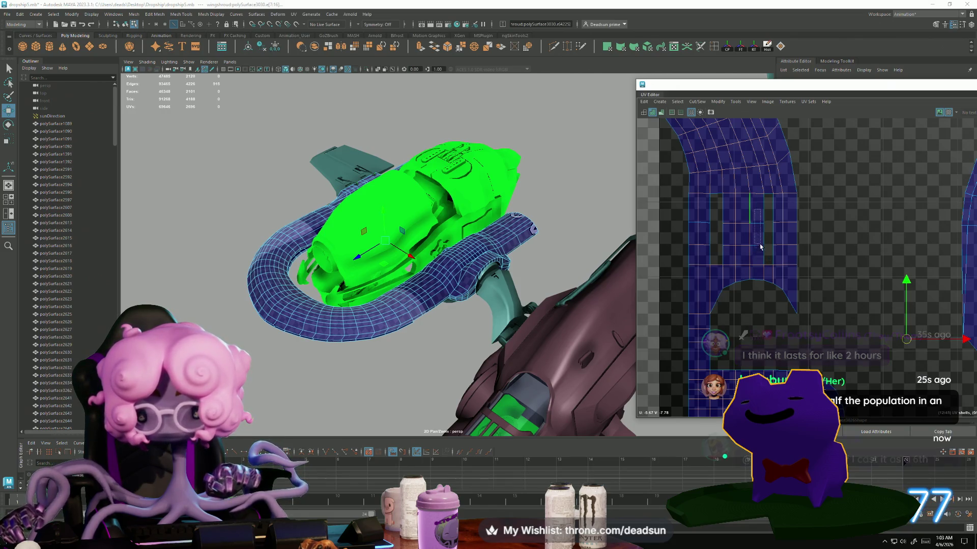
scroll(671, 157, down, 3)
Step: Sew the selected UV edges, then undo the sew
click(692, 104)
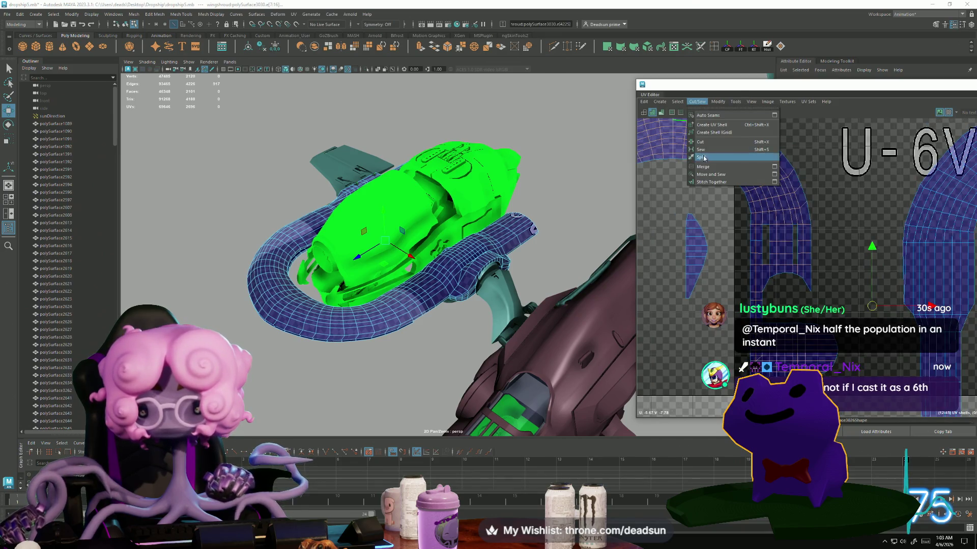
click(711, 177)
key(ctrl+z)
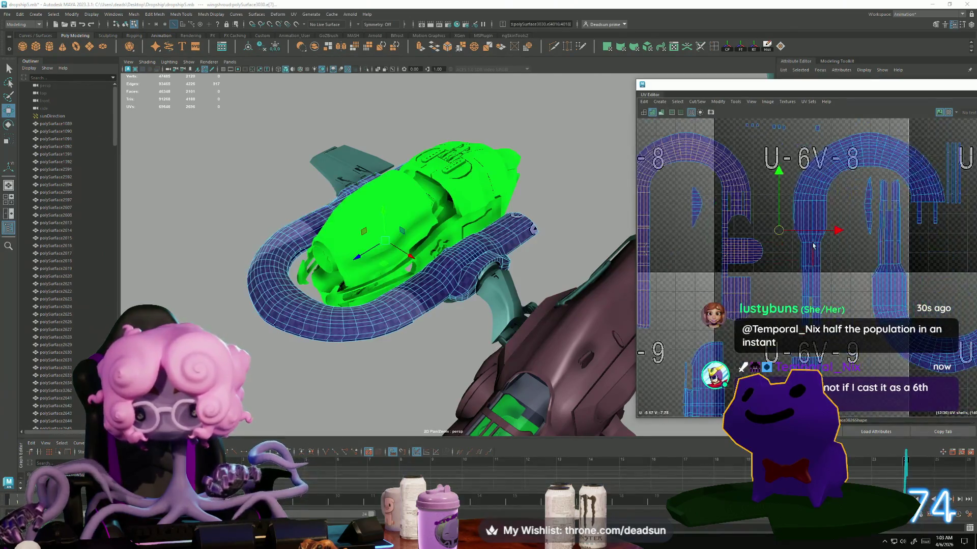
Step: Deselect an edge and one shell, then bring the U-7V-8 arch shell into view
scroll(834, 246, down, 3)
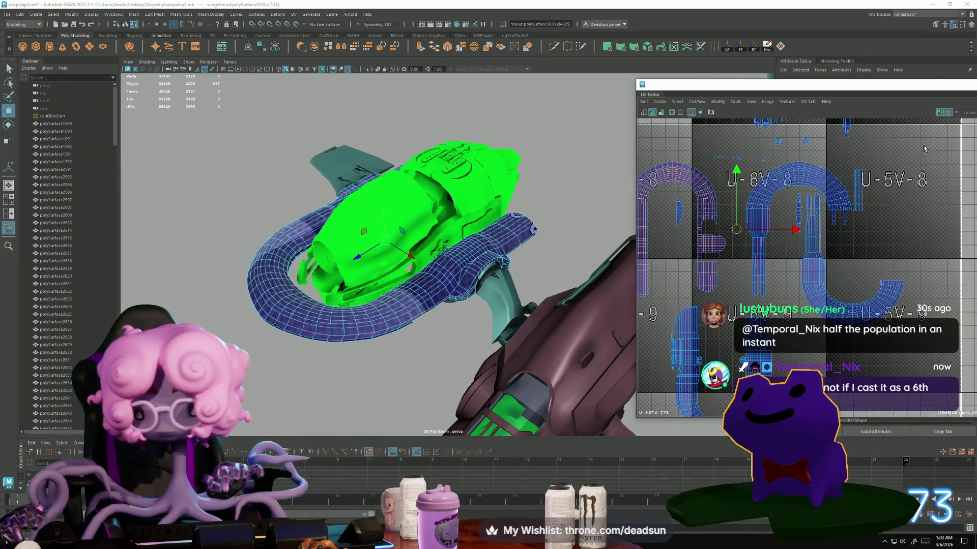
ctrl+drag(753, 311, 745, 354)
alt+middle_drag(679, 265, 753, 282)
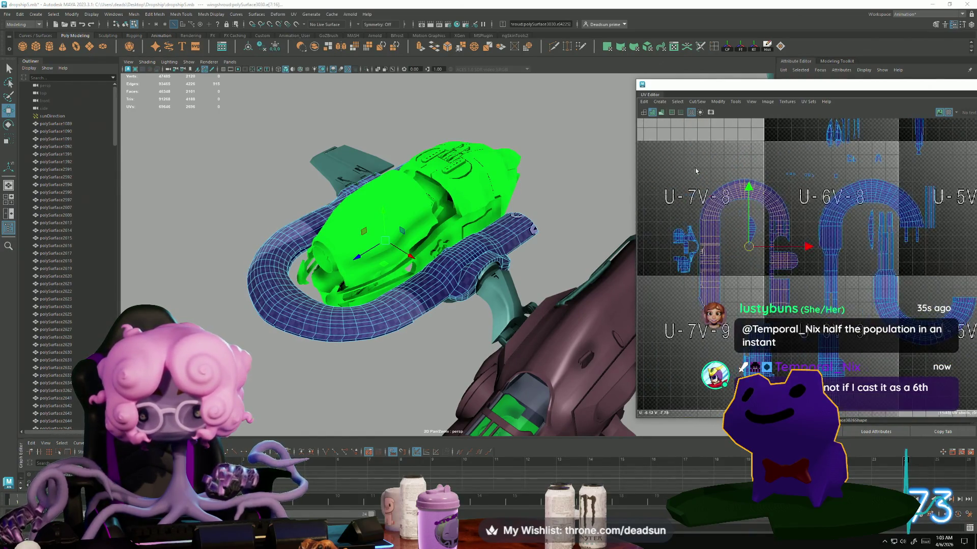
right_drag(733, 145, 702, 176)
scroll(707, 241, up, 6)
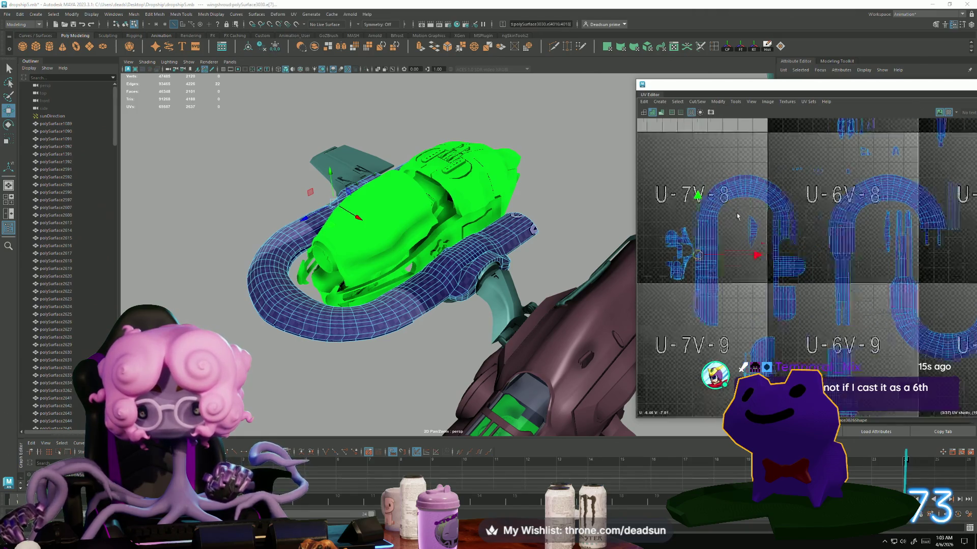
scroll(706, 311, up, 3)
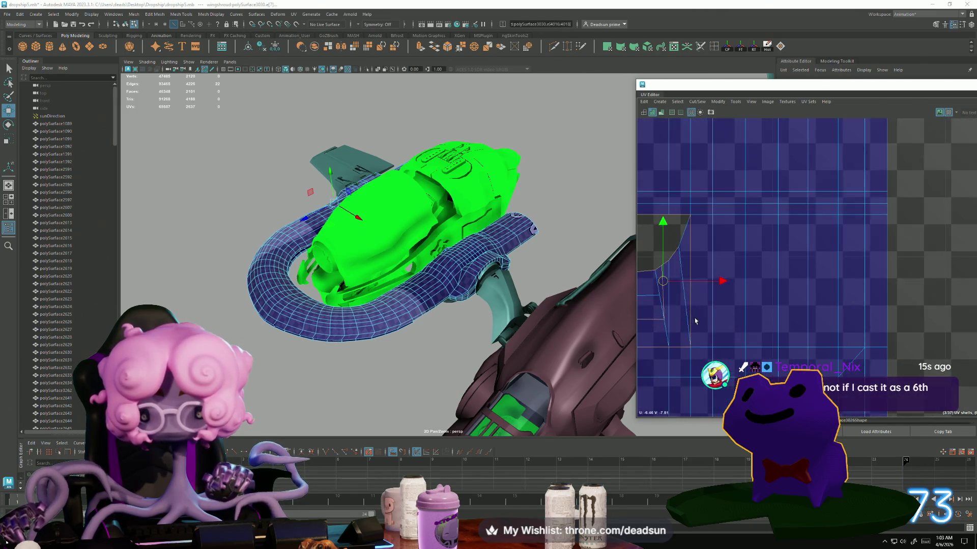
Step: Clear the selection and pick edges along the arch shell, undoing a conversion to UVs
click(803, 317)
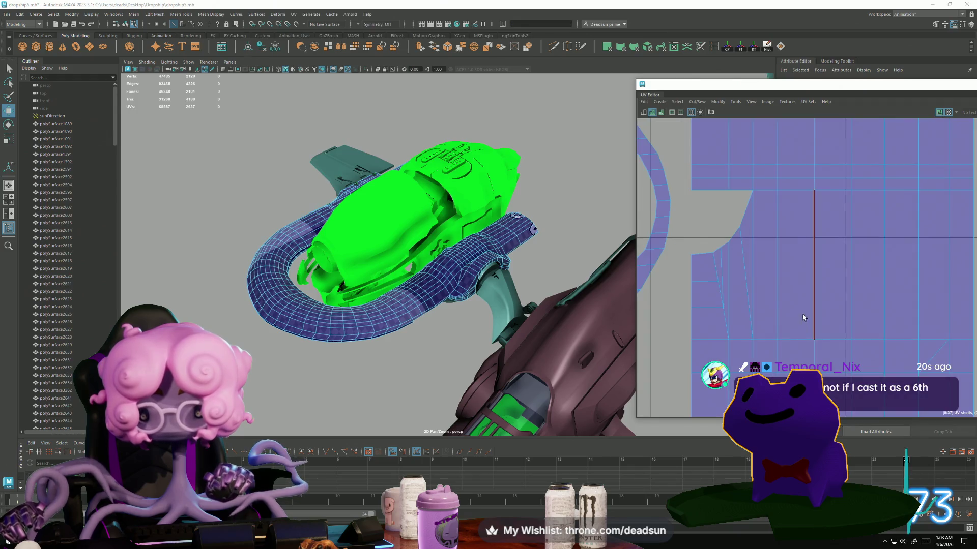
scroll(785, 222, down, 3)
click(811, 261)
scroll(676, 226, down, 4)
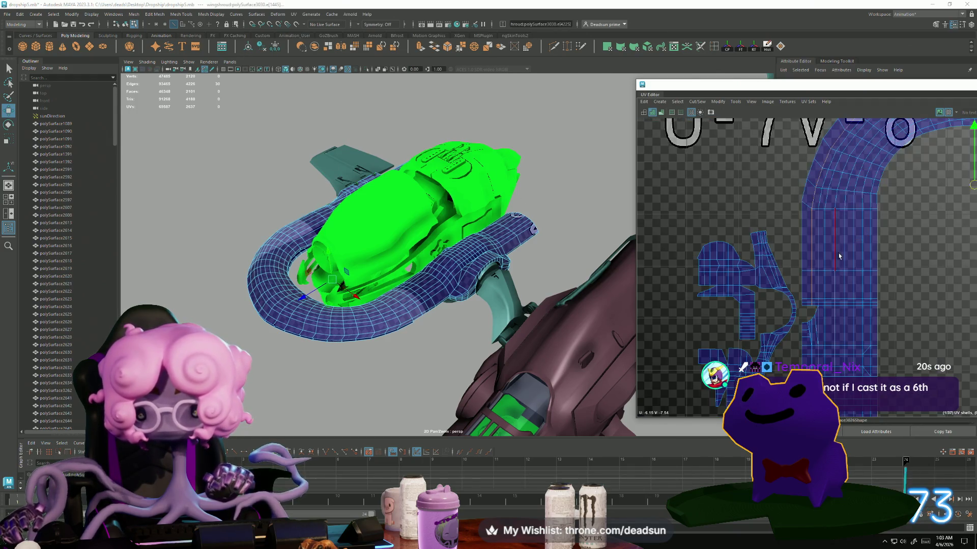
key(ctrl+F12)
scroll(759, 255, down, 2)
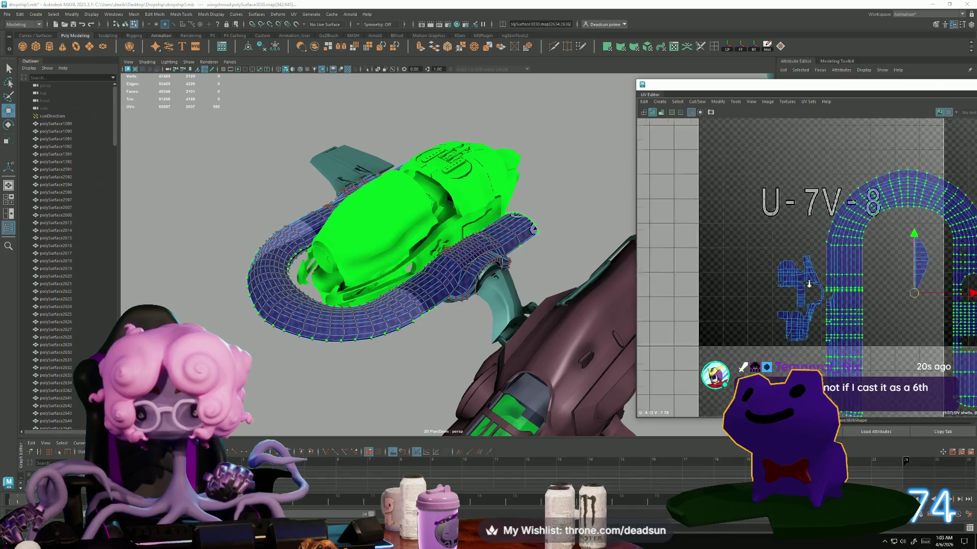
scroll(760, 267, up, 5)
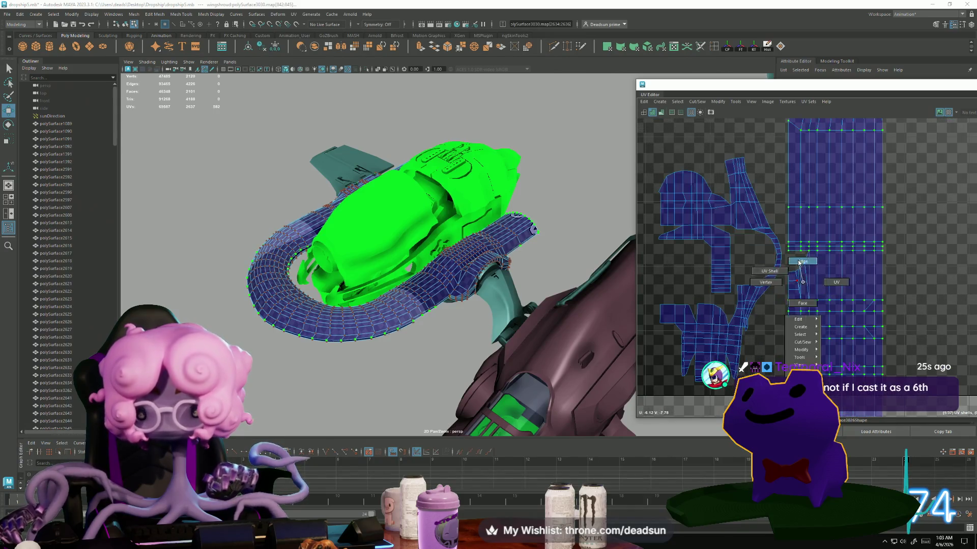
key(ctrl+z)
Step: Select the seam edge loop between arch and column shells, removing stray and arch-top edges
double_click(826, 315)
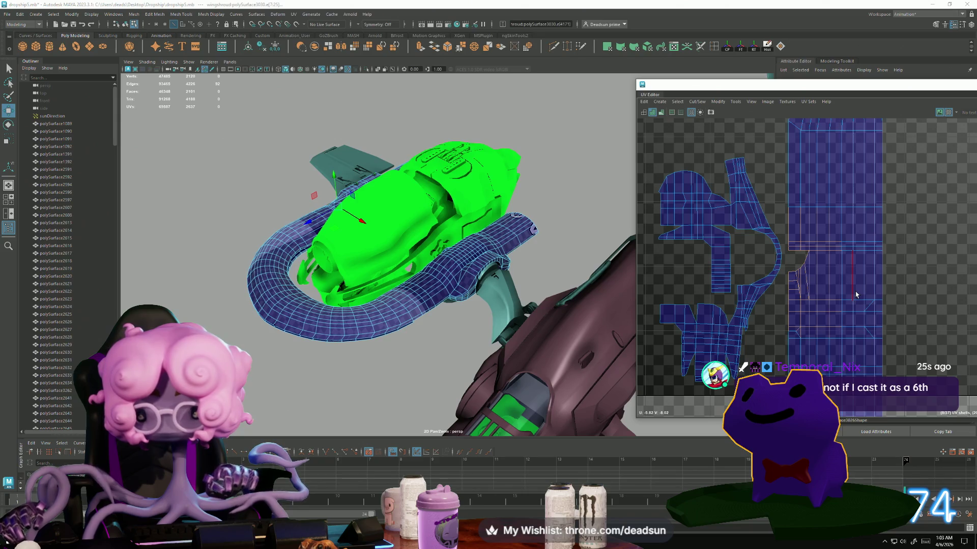
scroll(870, 309, down, 10)
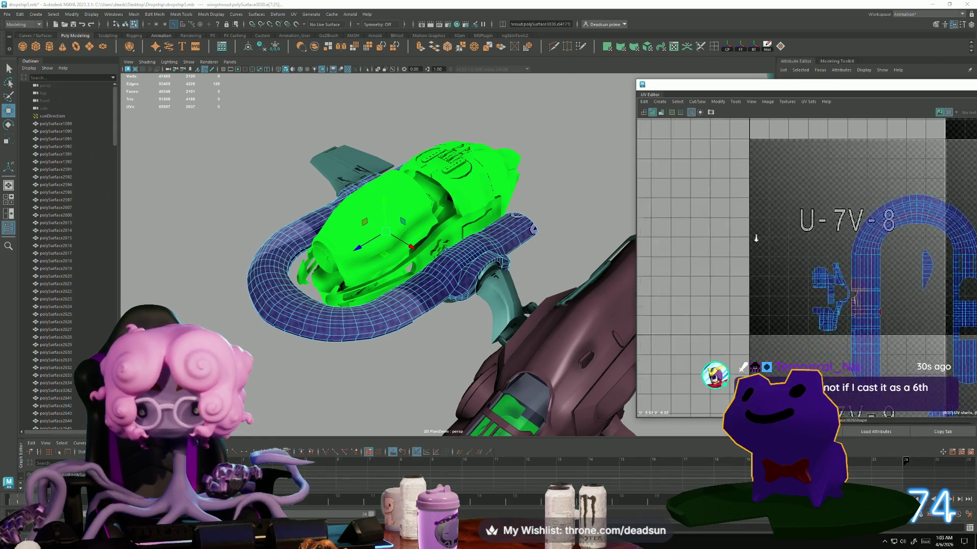
ctrl+drag(718, 144, 726, 331)
ctrl+drag(678, 266, 681, 252)
scroll(692, 254, up, 5)
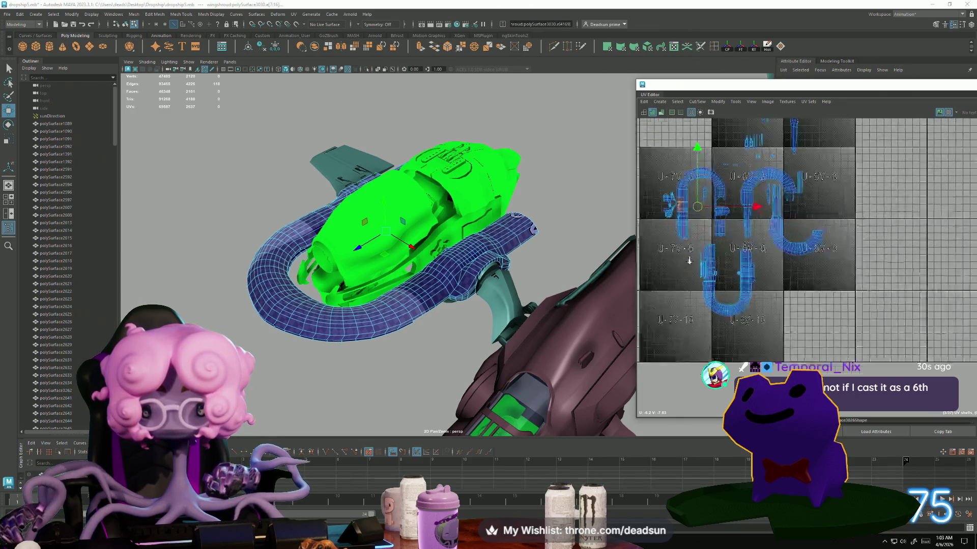
scroll(727, 211, down, 2)
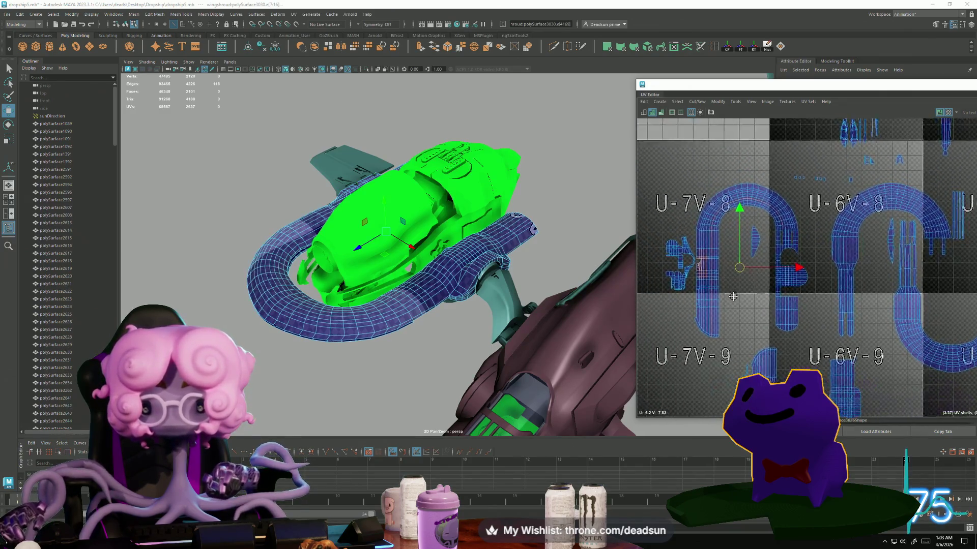
ctrl+drag(806, 243, 822, 262)
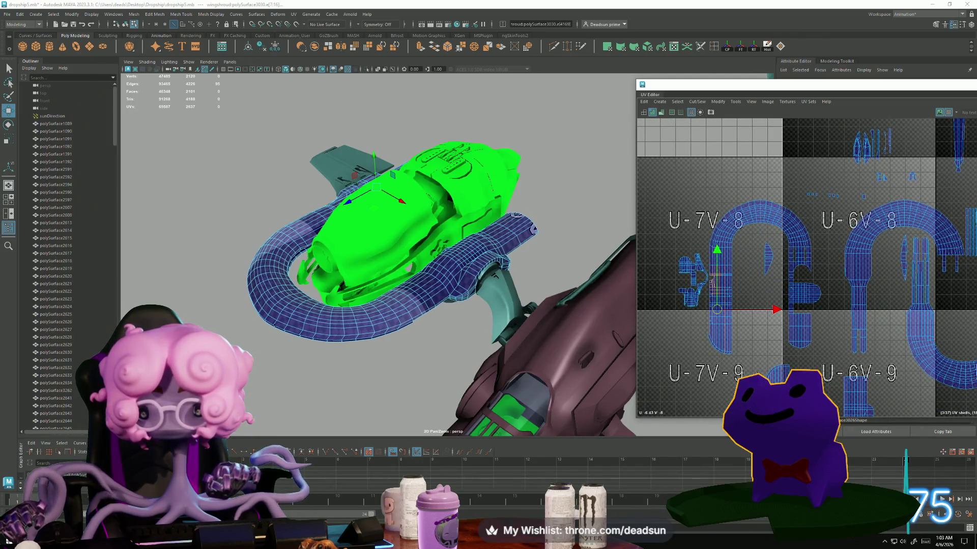
ctrl+drag(676, 312, 675, 312)
scroll(682, 305, up, 4)
Step: Move and sew the arch shell onto the column shell, then switch to its UVs
click(697, 101)
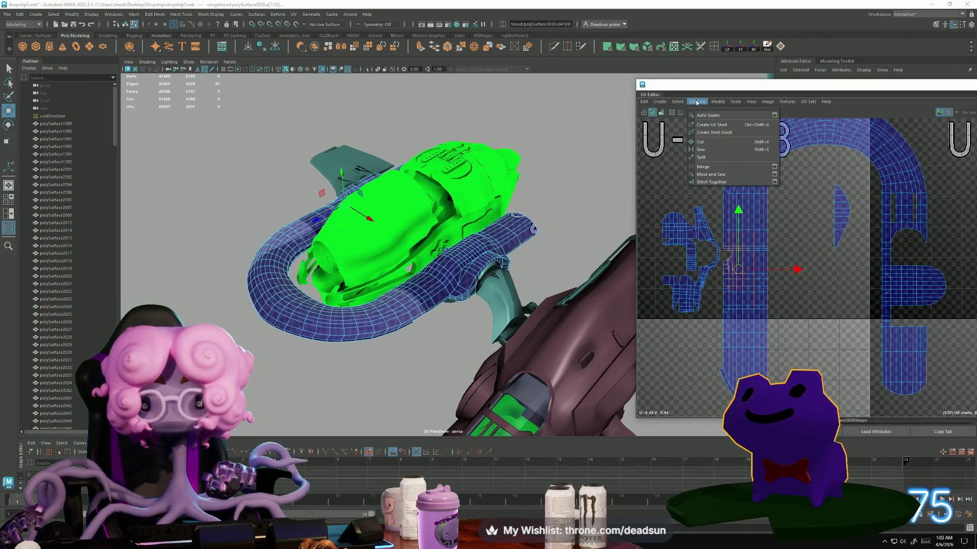
click(712, 174)
key(ctrl+F12)
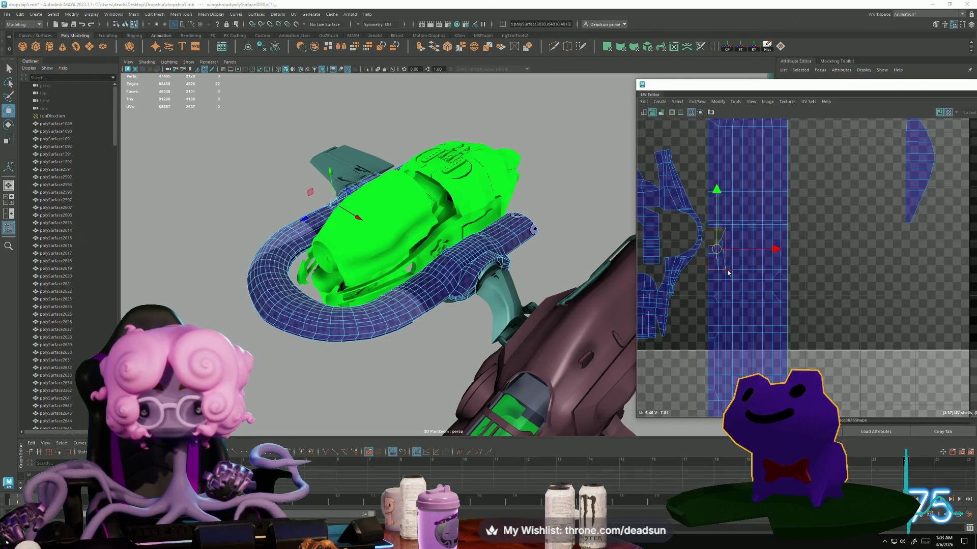
scroll(750, 285, up, 3)
scroll(734, 266, up, 3)
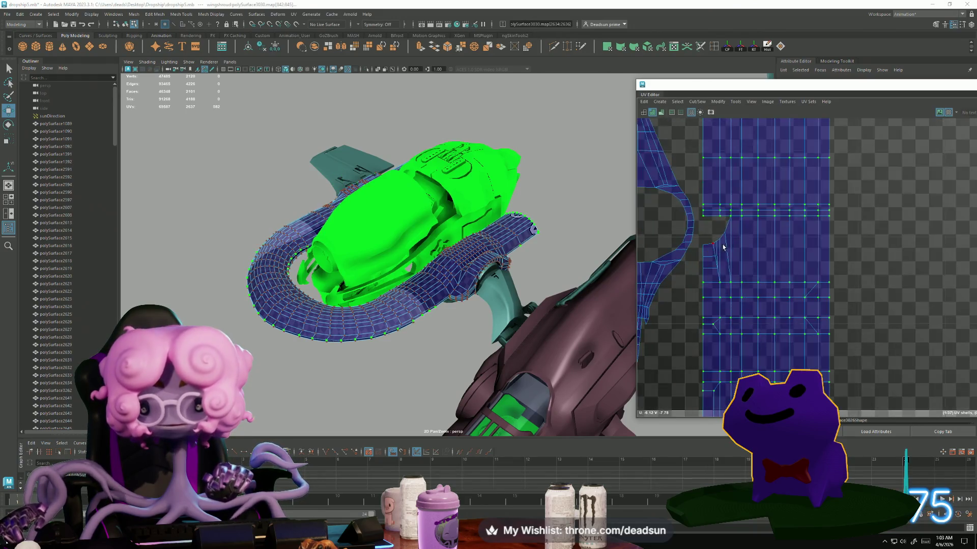
Step: Sew the small detached quad onto the column shell along its matching edges
mouse_move(722, 293)
mouse_down()
mouse_move(694, 240)
mouse_move(709, 279)
mouse_up()
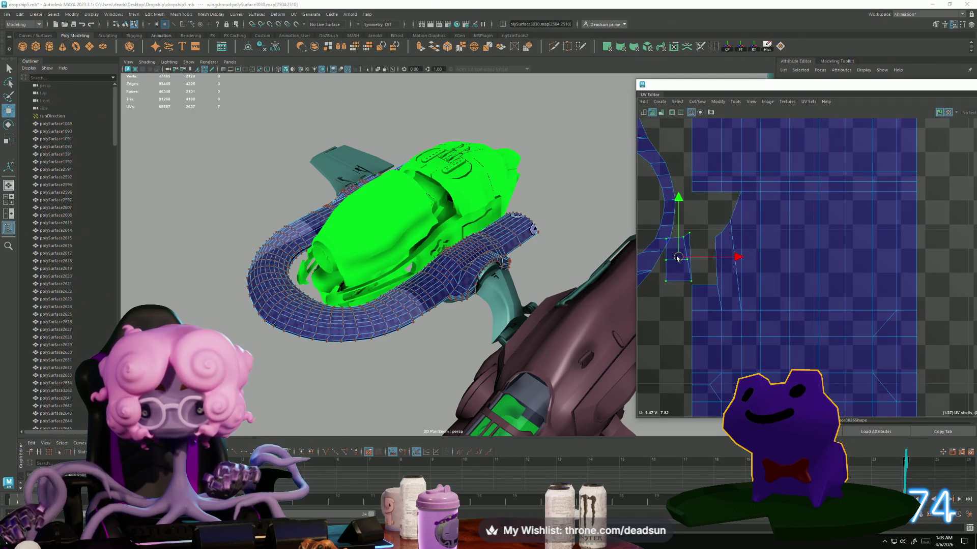
click(718, 283)
right_drag(708, 256, 711, 192)
click(714, 273)
click(684, 285)
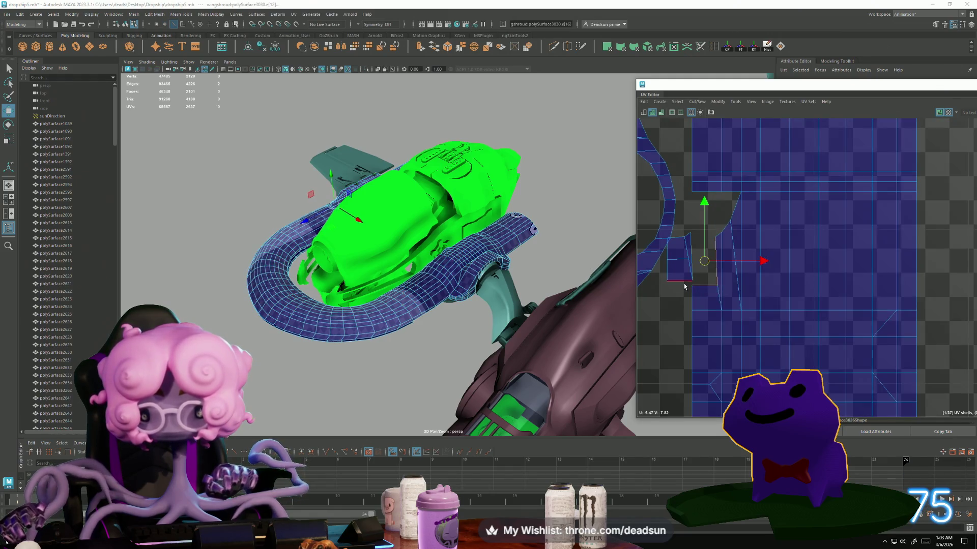
shift+click(691, 256)
click(697, 102)
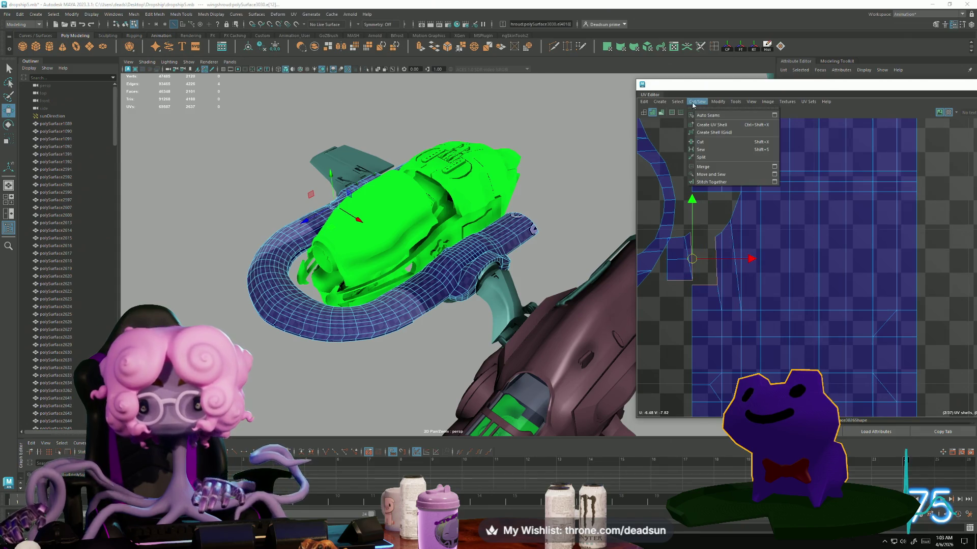
click(711, 175)
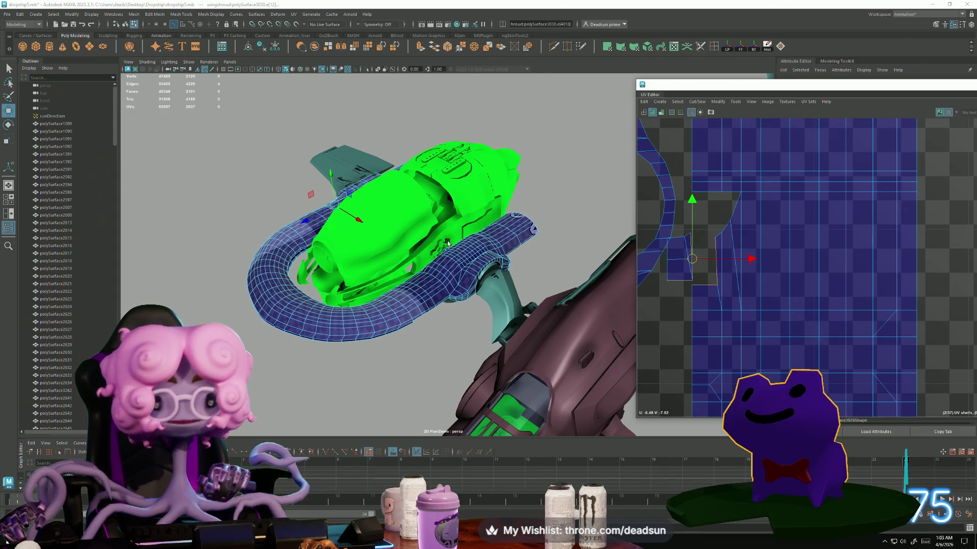
Step: Select the shell's left-edge UVs, close in on the hull, and switch to Vertex mode
alt+drag(447, 243, 424, 243)
key(ctrl+F12)
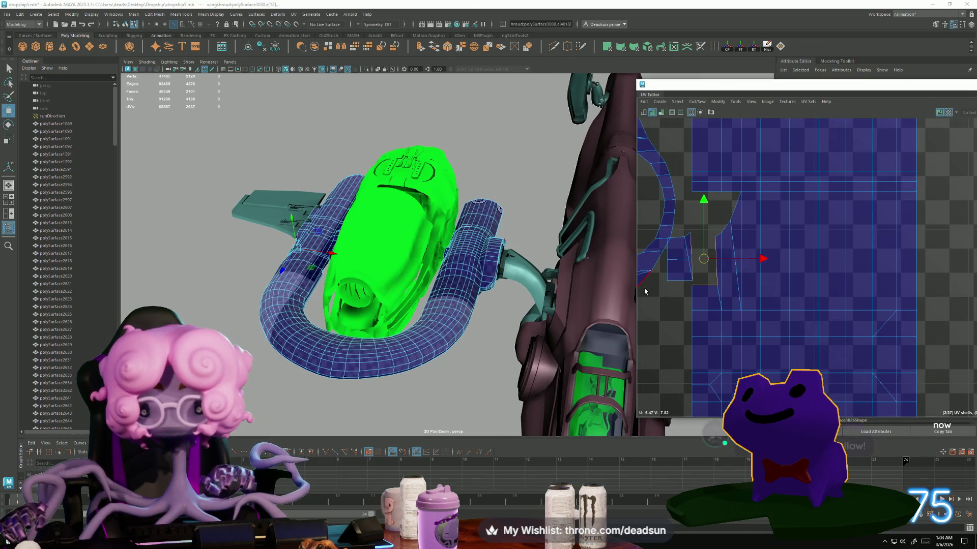
drag(725, 231, 684, 290)
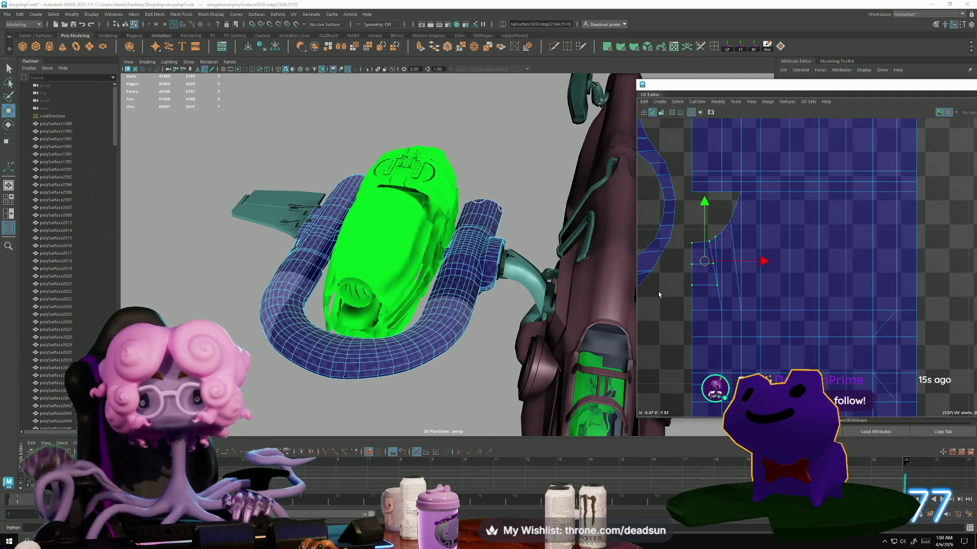
mouse_move(563, 215)
alt+mouse_down()
mouse_move(406, 264)
mouse_move(587, 358)
mouse_move(508, 305)
alt+mouse_up()
alt+middle_drag(673, 238, 757, 307)
mouse_move(757, 307)
right_down()
mouse_move(783, 305)
mouse_move(768, 254)
right_up()
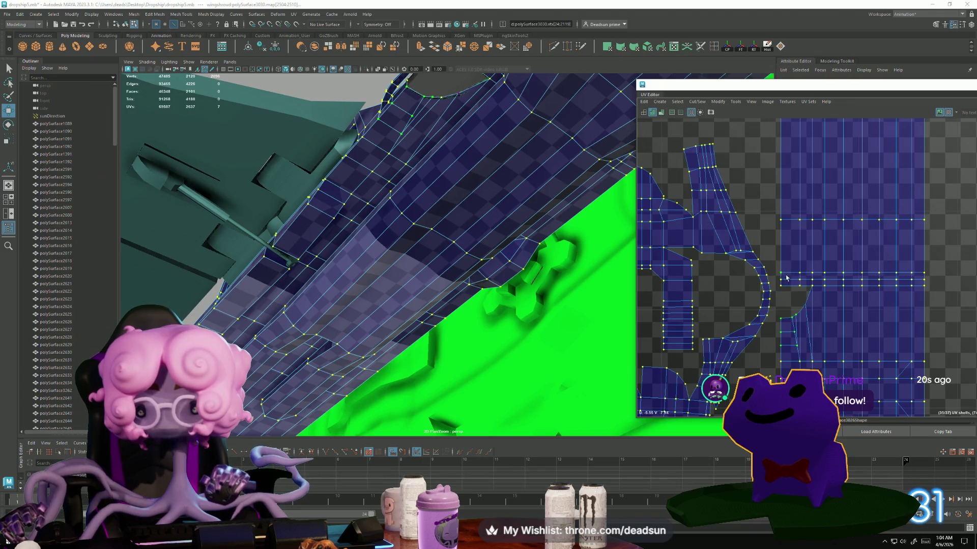
Step: Zoom the UV view, orbit closer to the hull, and open the UV Sets menu
scroll(786, 278, down, 5)
scroll(818, 291, up, 3)
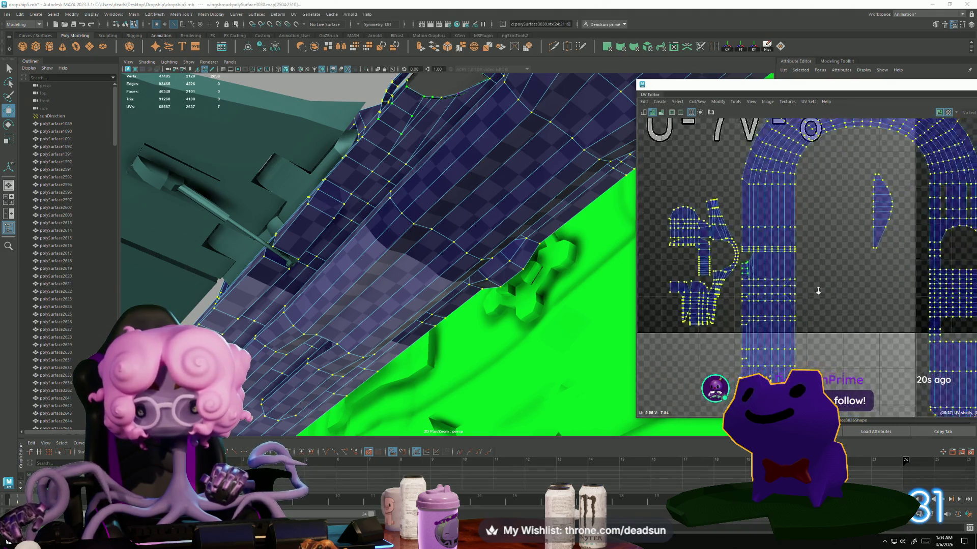
scroll(818, 291, down, 3)
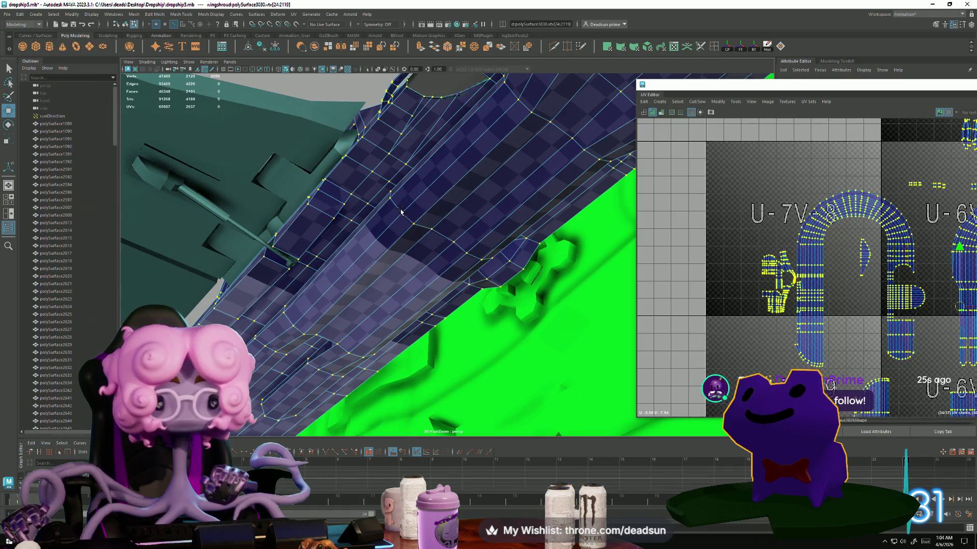
alt+drag(400, 213, 677, 346)
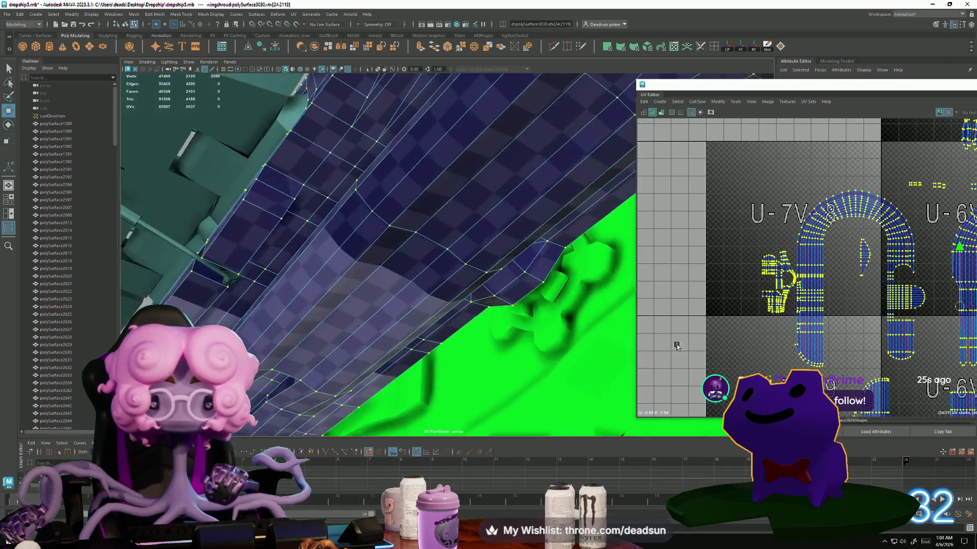
scroll(676, 346, up, 6)
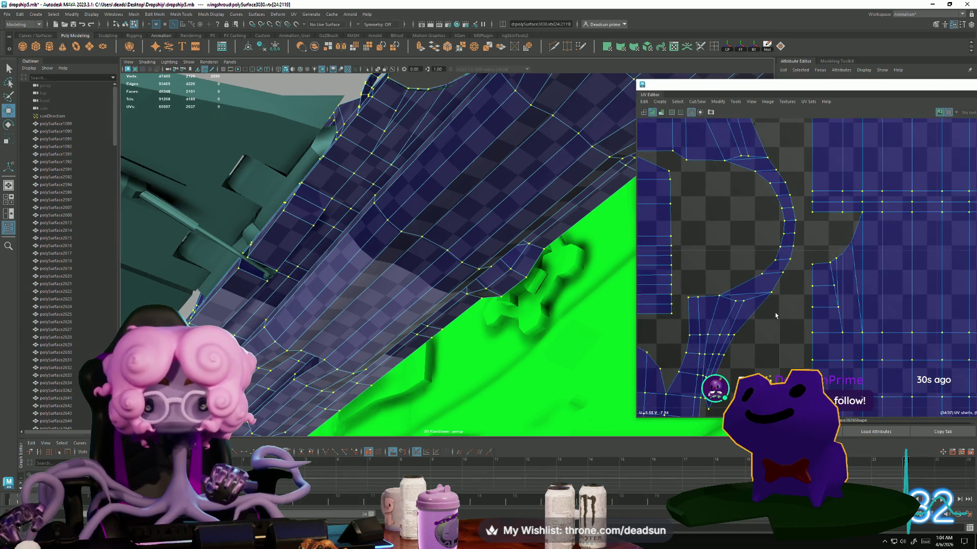
scroll(775, 316, up, 2)
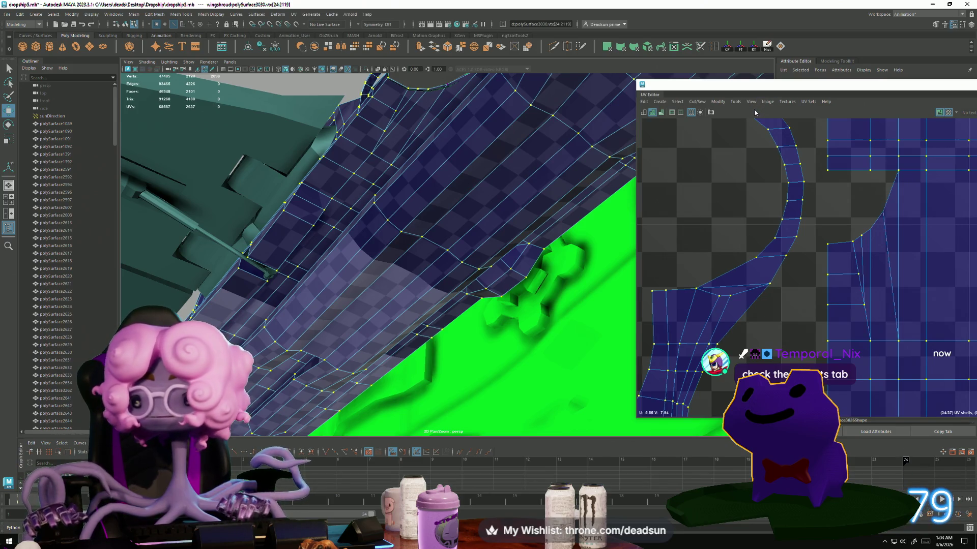
click(809, 102)
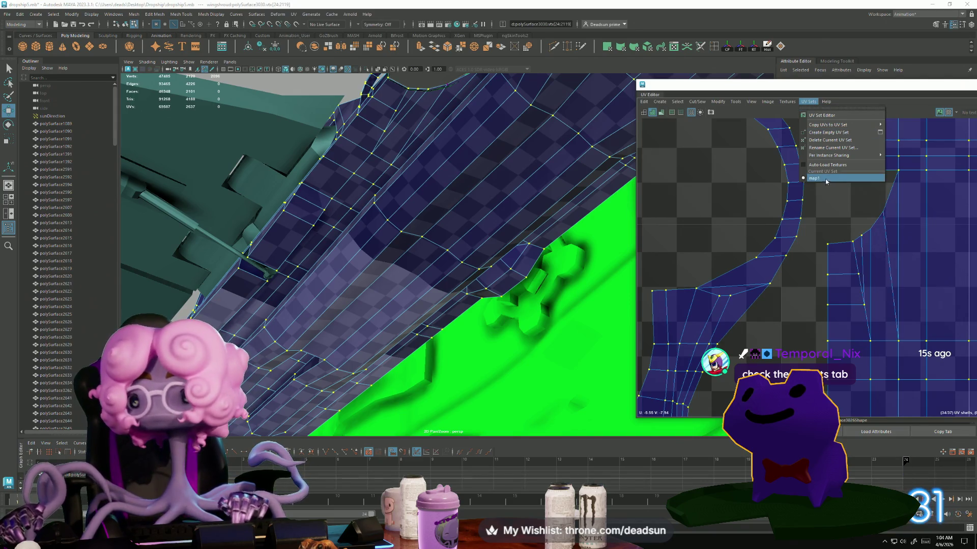
click(833, 116)
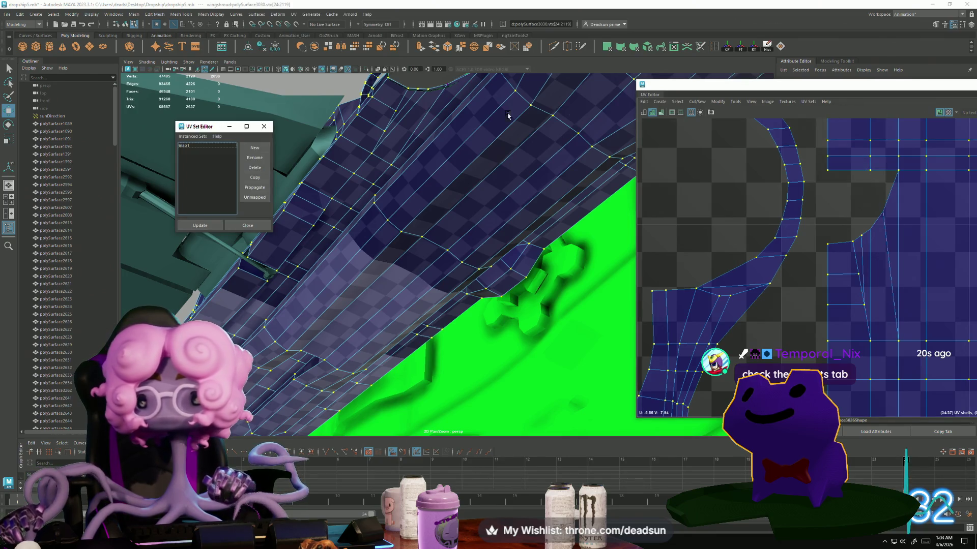
click(265, 129)
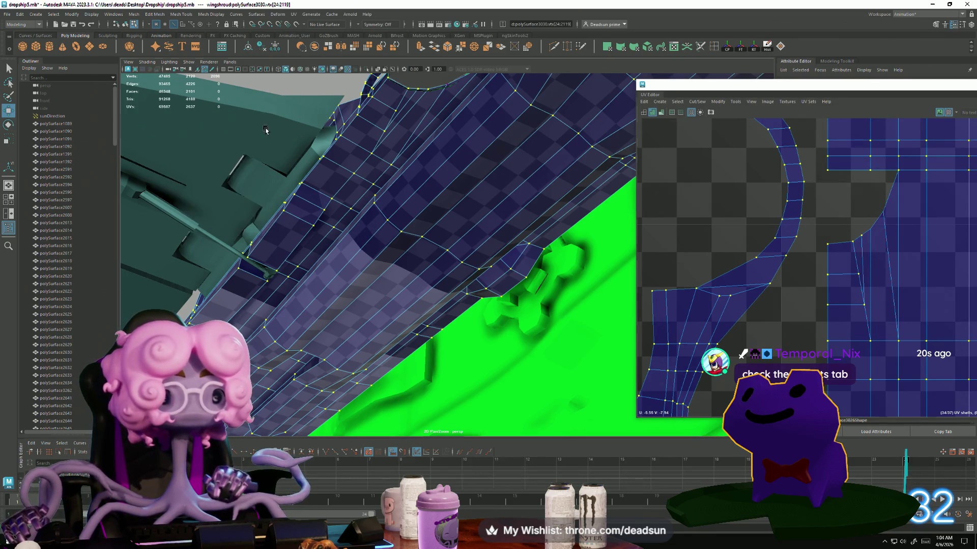
mouse_move(372, 231)
alt+mouse_down()
mouse_move(387, 254)
mouse_move(386, 285)
mouse_move(407, 277)
mouse_move(446, 287)
mouse_move(456, 275)
mouse_move(403, 353)
mouse_move(366, 353)
mouse_move(464, 262)
mouse_move(371, 183)
mouse_move(321, 230)
alt+mouse_up()
Step: Merge the shroud's selected vertices with Edit Mesh > Merge
scroll(662, 243, down, 10)
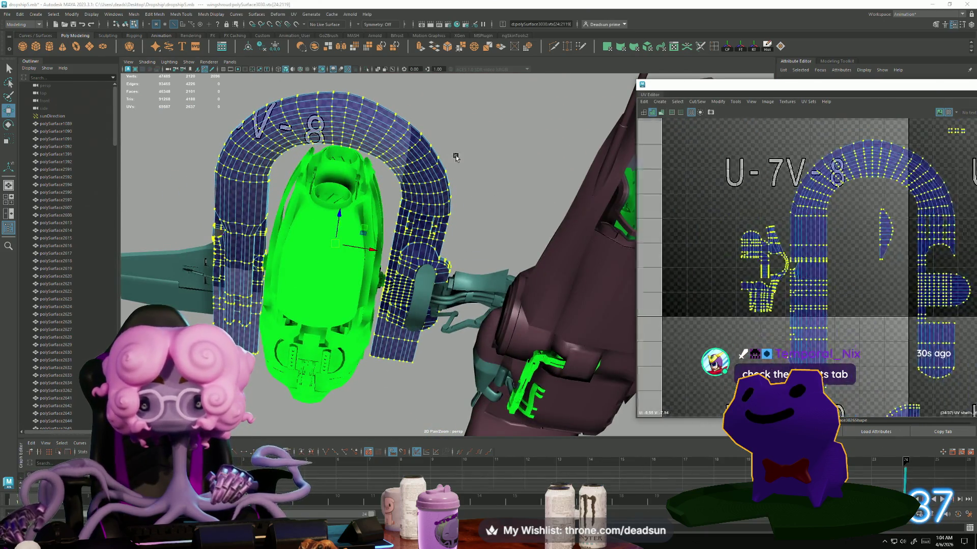
scroll(661, 243, down, 2)
scroll(712, 153, up, 5)
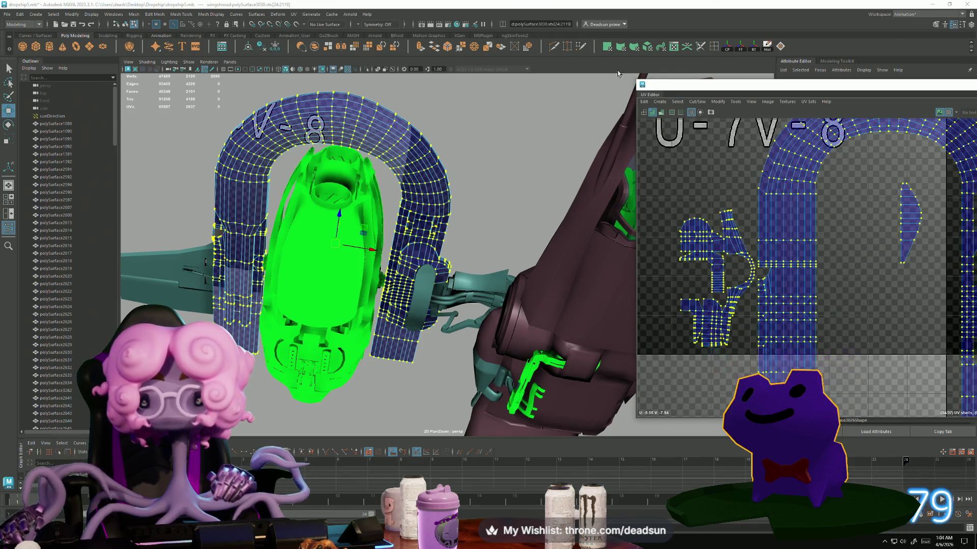
alt+right_drag(456, 130, 481, 152)
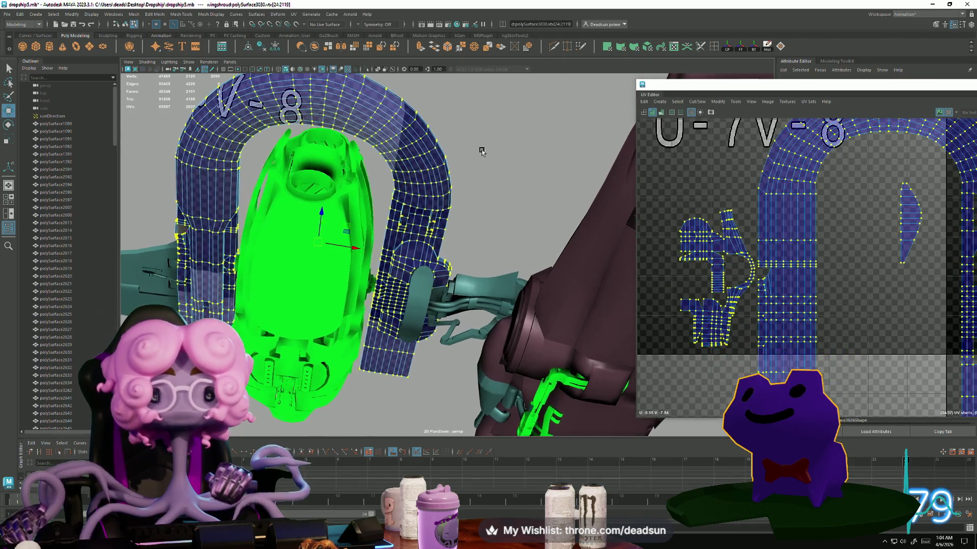
click(460, 48)
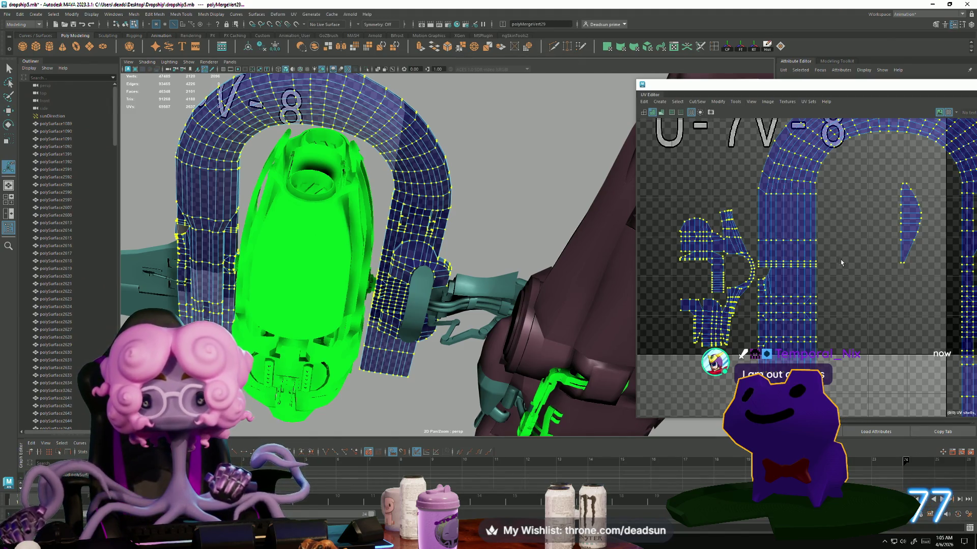
Step: Select the seam edges on the UV shells, dropping one stray edge, and frame them
scroll(840, 262, up, 5)
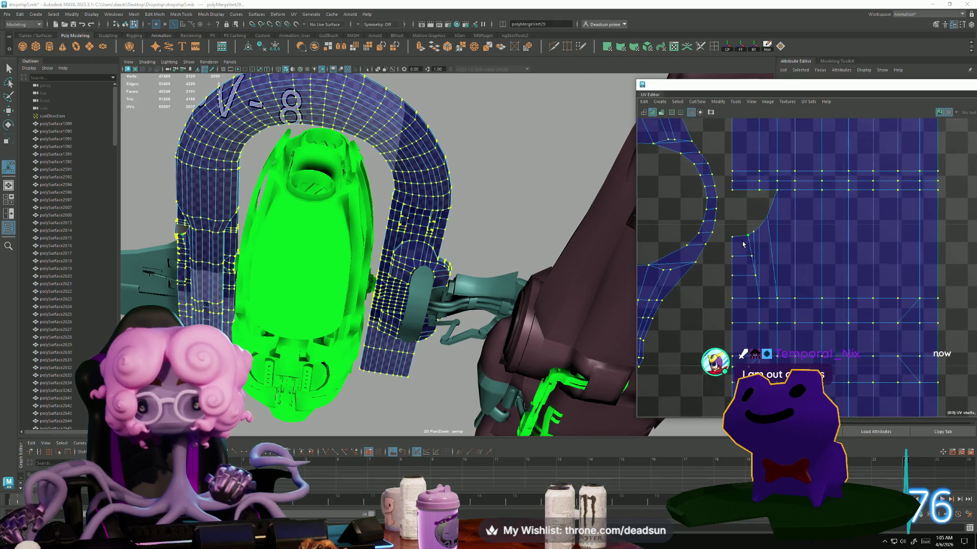
click(738, 220)
key(ctrl+z)
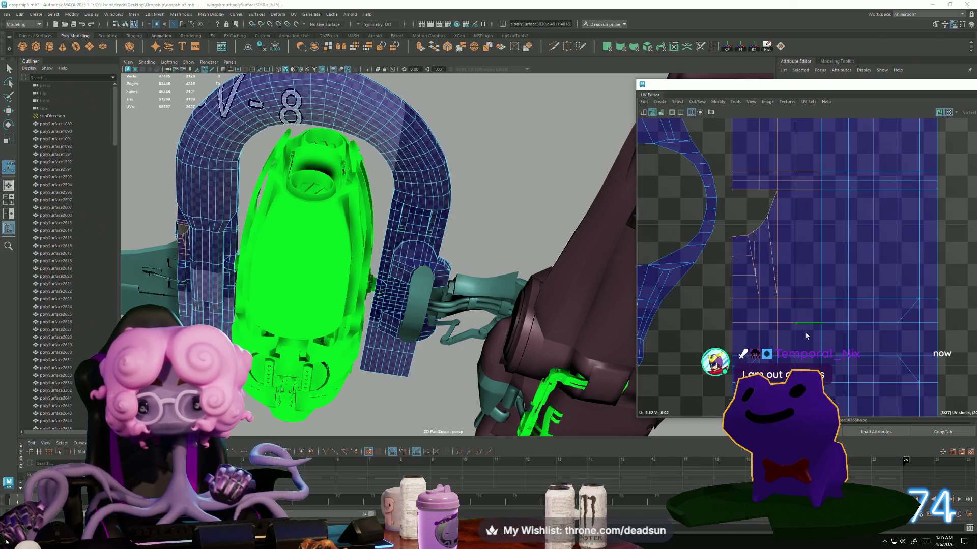
scroll(702, 194, down, 3)
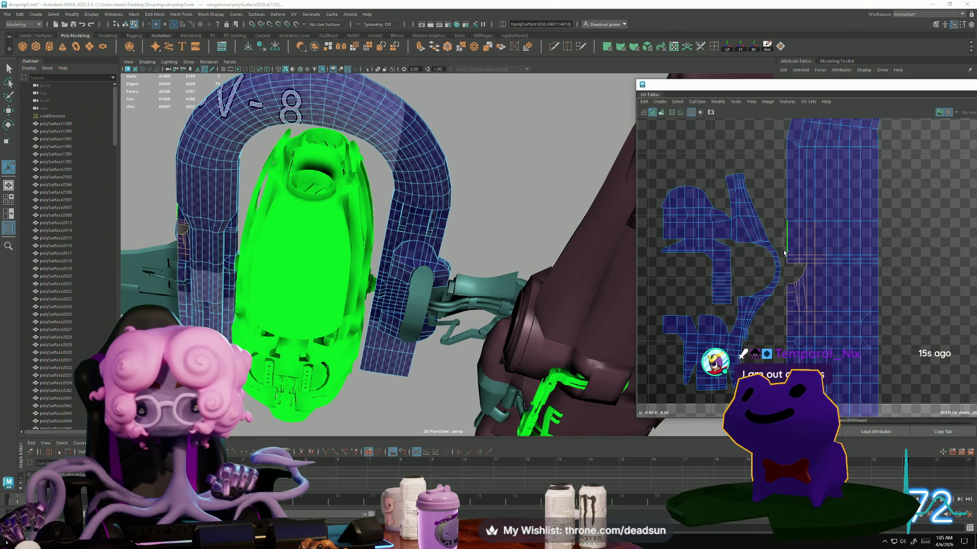
drag(784, 253, 789, 250)
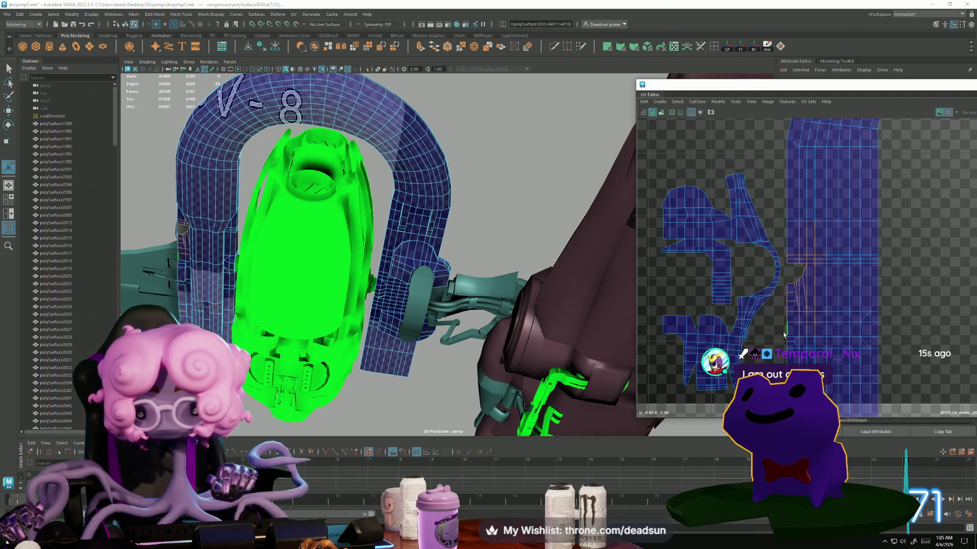
ctrl+click(784, 290)
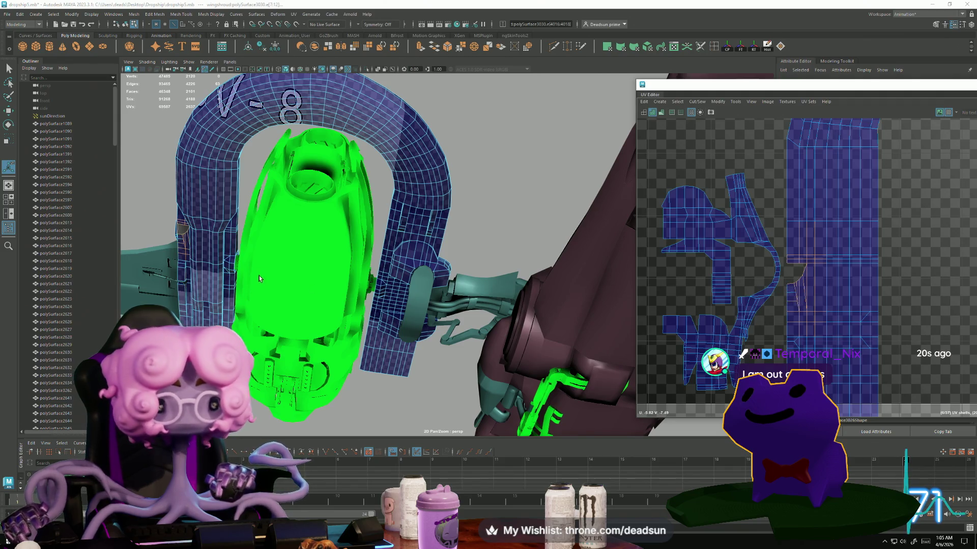
key(f)
key(f)
Step: Sew the selected seam edges together in the U-7V tiles with Cut/Sew > Sew
scroll(699, 161, up, 2)
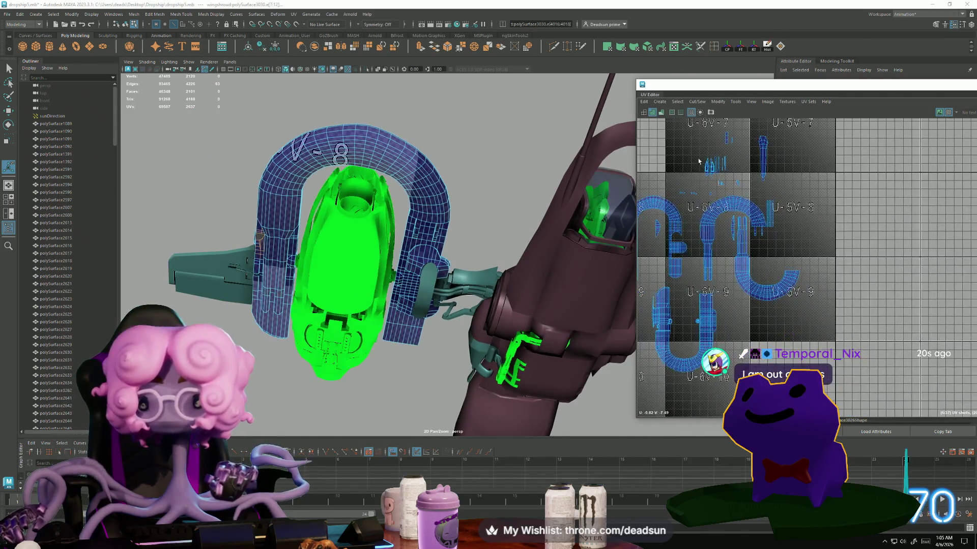
mouse_move(698, 162)
alt+middle_down()
mouse_move(725, 182)
mouse_move(717, 158)
alt+middle_up()
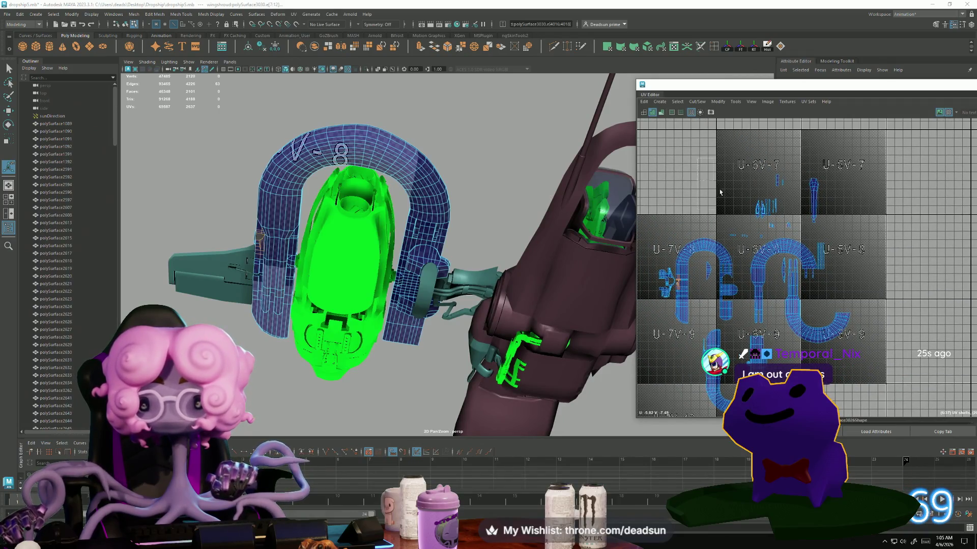
scroll(701, 297, up, 3)
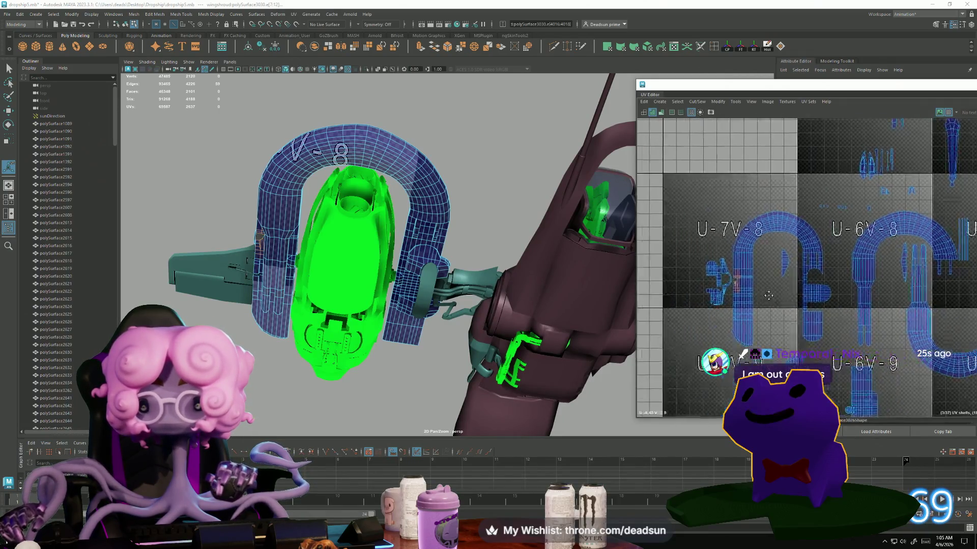
scroll(761, 294, up, 1)
click(696, 101)
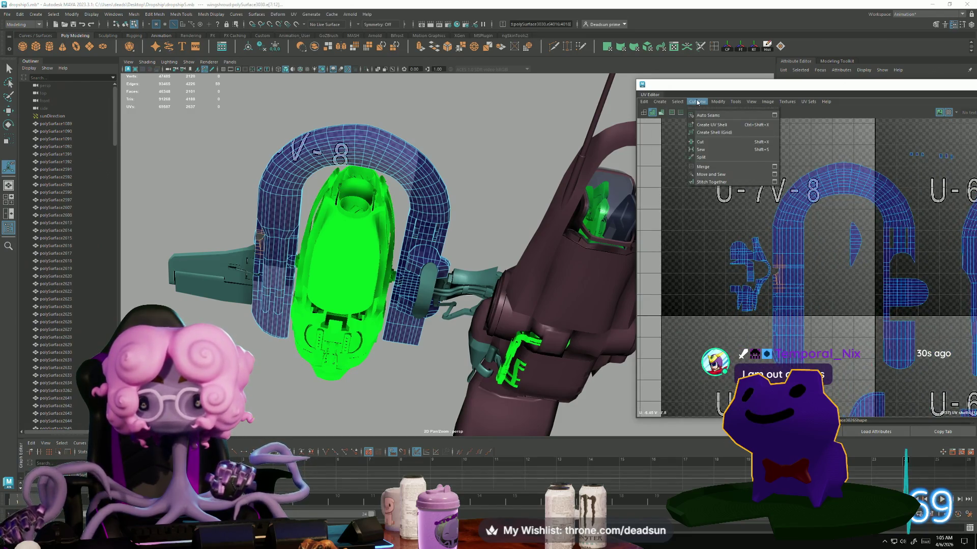
click(708, 173)
Step: Select an edge near the shell corner, frame it, and close in on the hull panel
scroll(761, 293, up, 8)
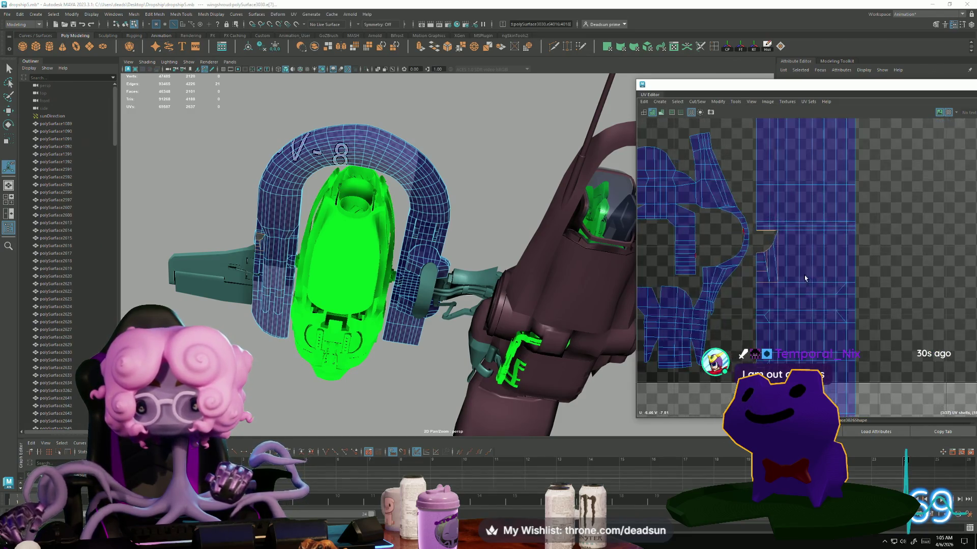
key(F9)
click(774, 252)
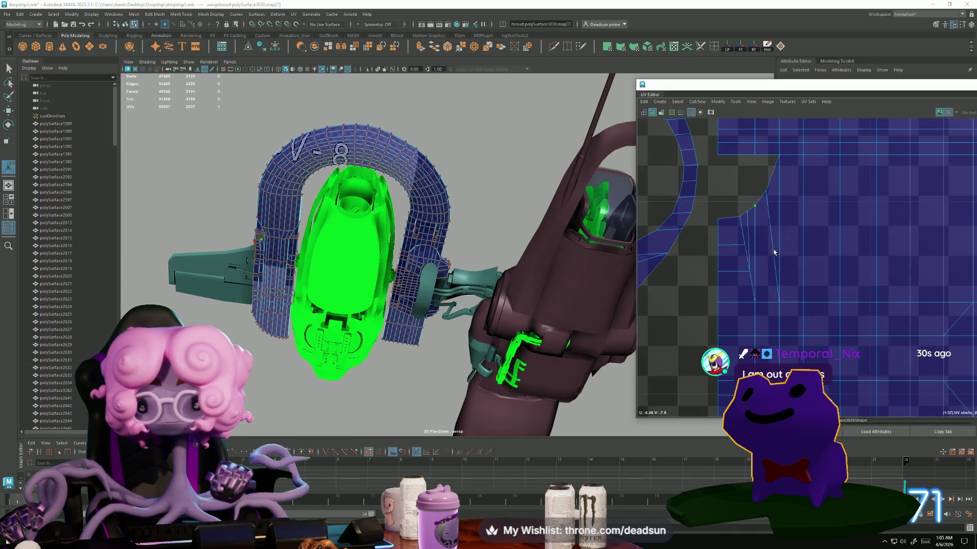
key(F10)
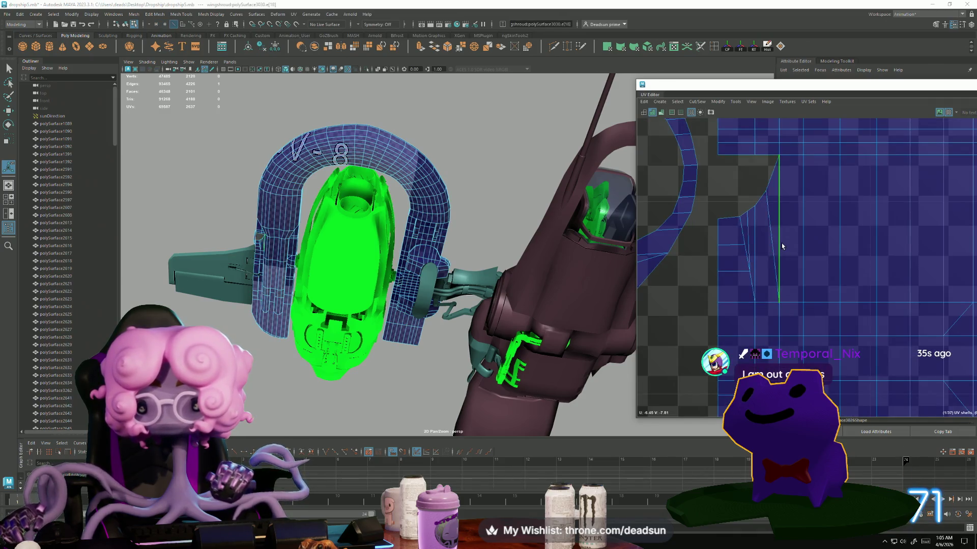
click(737, 263)
key(f)
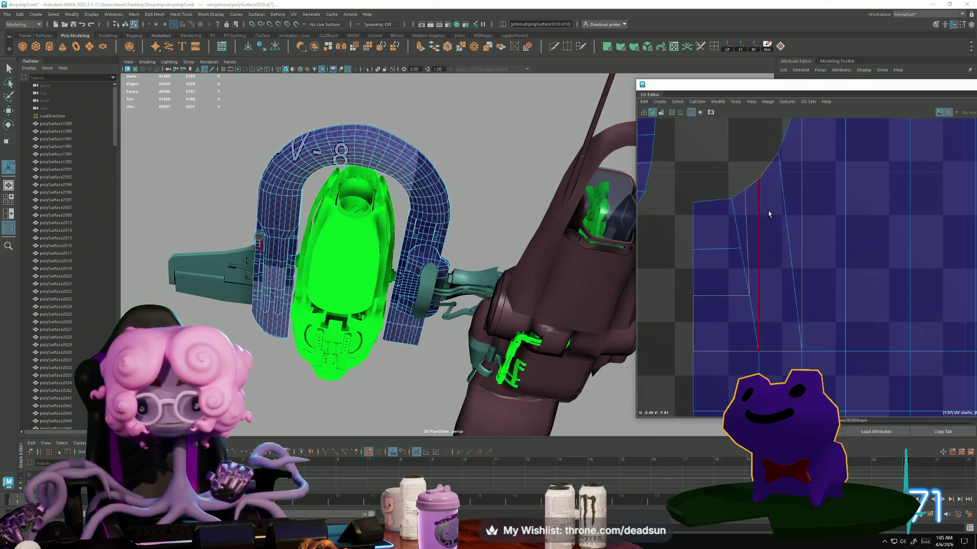
alt+drag(682, 268, 485, 303)
alt+right_drag(485, 304, 497, 363)
mouse_move(334, 274)
alt+mouse_down()
mouse_move(386, 309)
mouse_move(324, 279)
mouse_move(354, 296)
alt+mouse_up()
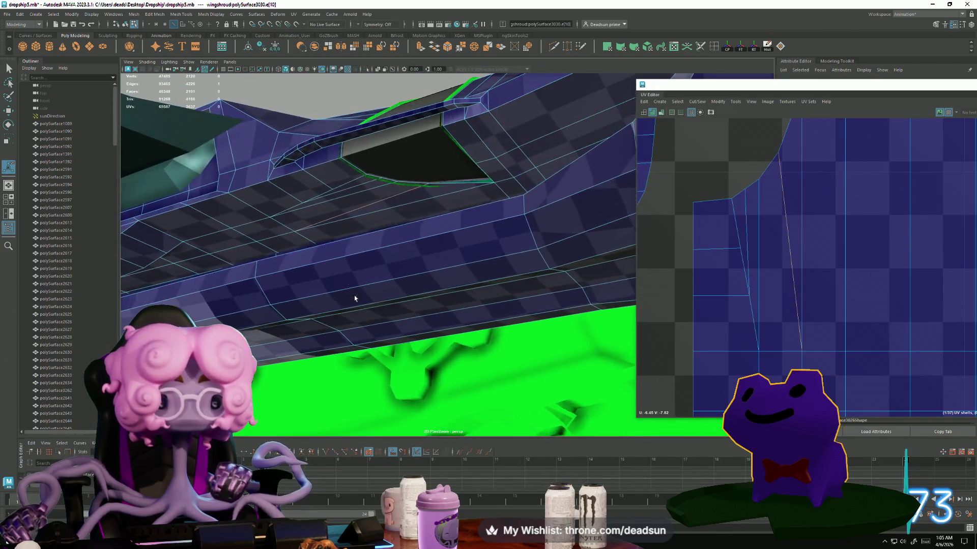
Step: Try face and UV selection on the hull panel, then return it to whole-object selection
right_click(306, 205)
mouse_move(306, 205)
right_down()
mouse_move(333, 194)
mouse_move(295, 224)
right_up()
click(291, 191)
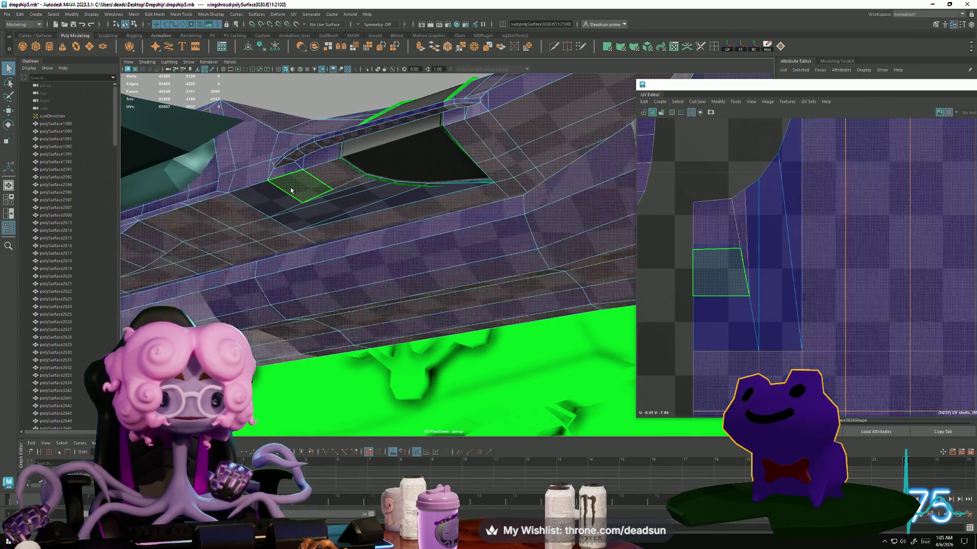
click(272, 220)
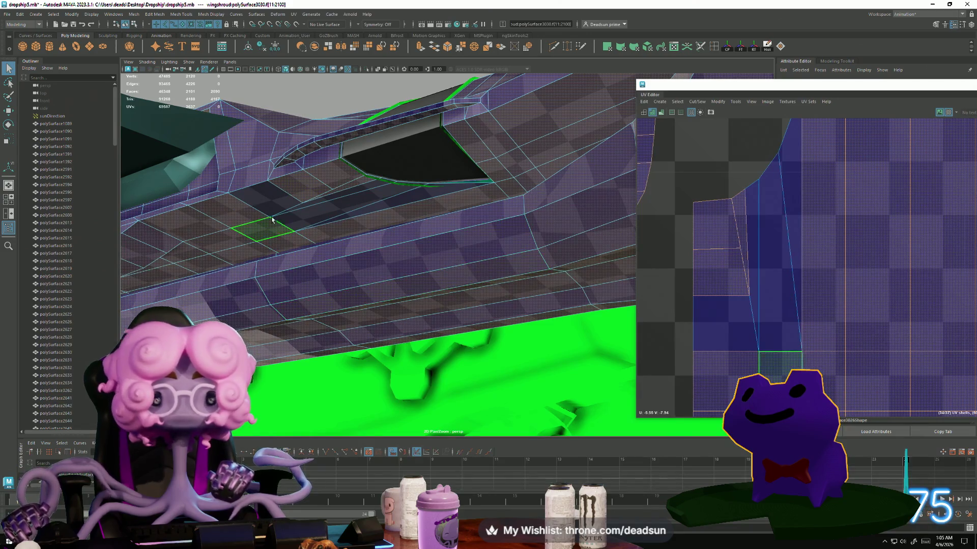
click(271, 206)
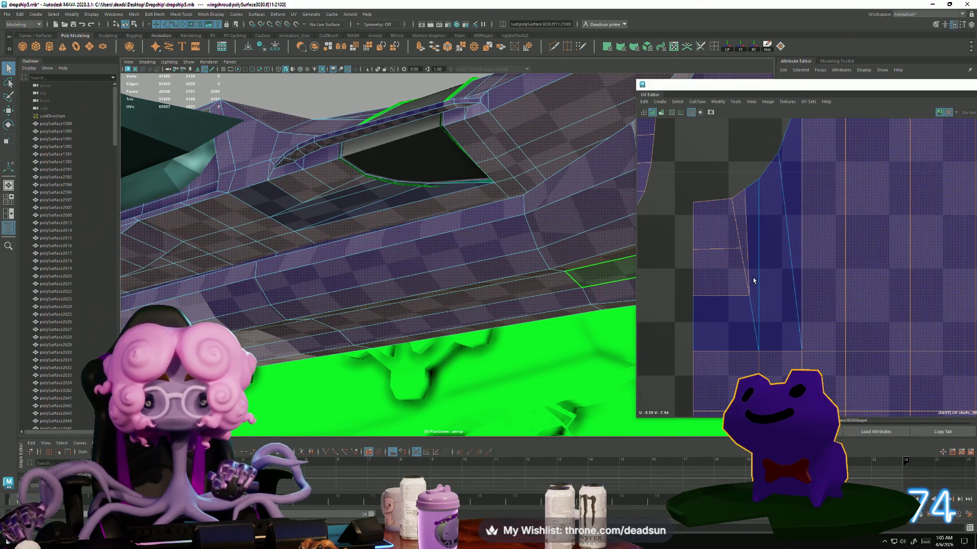
mouse_move(745, 219)
right_down()
mouse_move(770, 218)
mouse_move(713, 218)
right_up()
right_drag(301, 206, 345, 206)
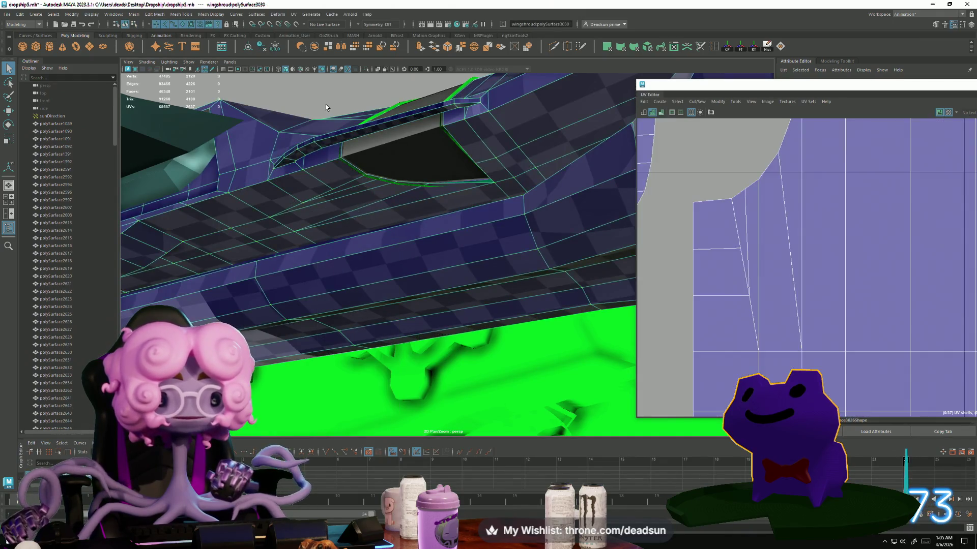
click(320, 261)
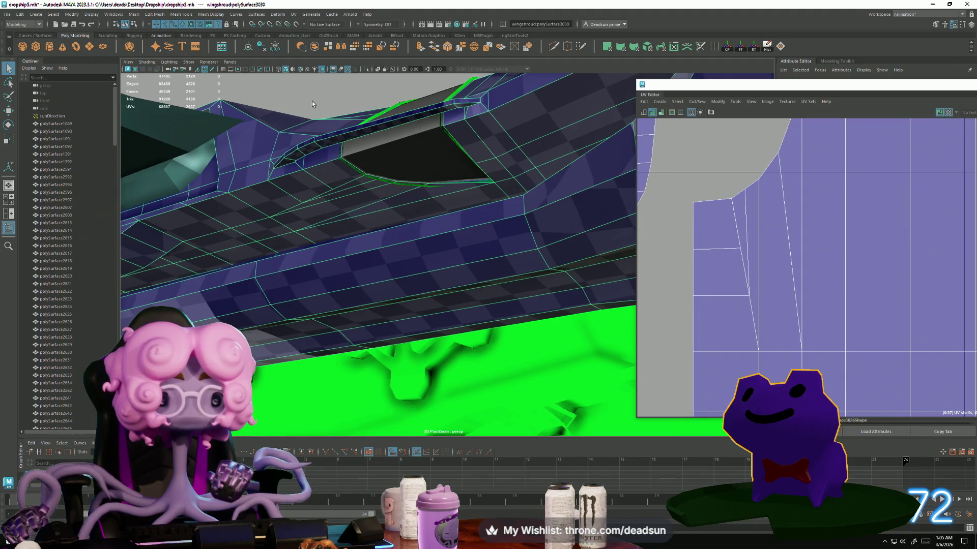
mouse_move(305, 271)
alt+mouse_down()
mouse_move(403, 305)
mouse_move(235, 242)
mouse_move(446, 333)
alt+mouse_up()
mouse_move(446, 332)
alt+middle_down()
mouse_move(448, 346)
mouse_move(430, 353)
mouse_move(462, 387)
mouse_move(460, 286)
mouse_move(443, 213)
mouse_move(412, 294)
mouse_move(433, 382)
mouse_move(456, 287)
alt+middle_up()
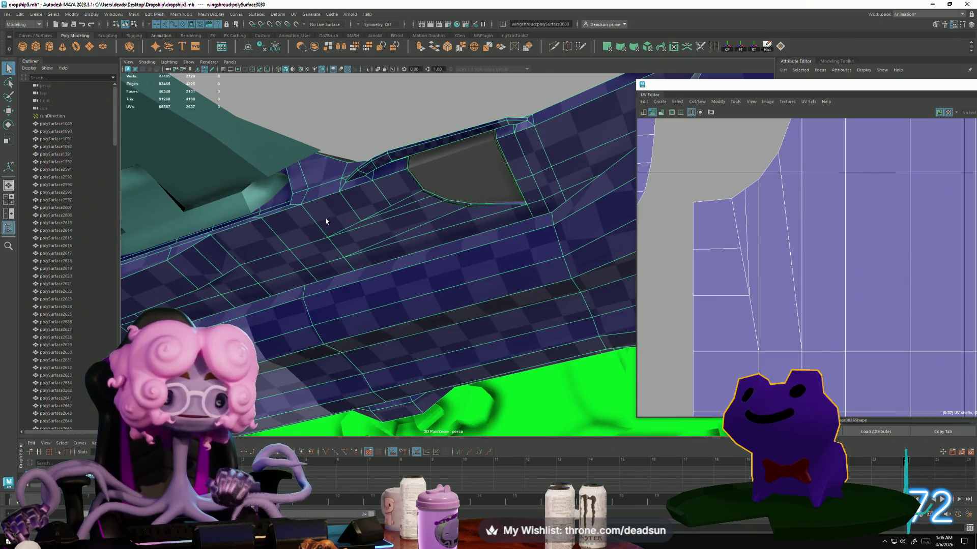
Step: Select a strip of hull faces and grow the selection to the whole connected mesh
click(325, 219)
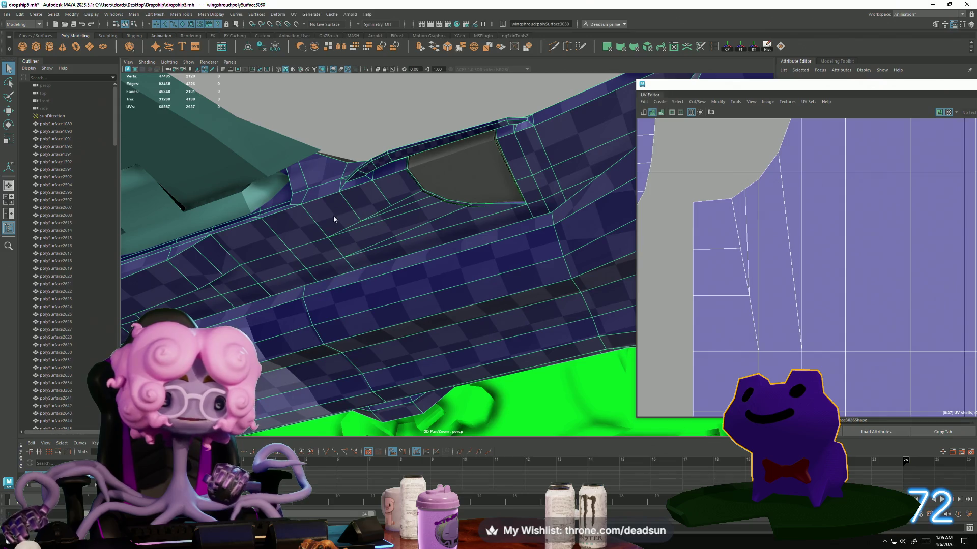
click(340, 221)
key(F10)
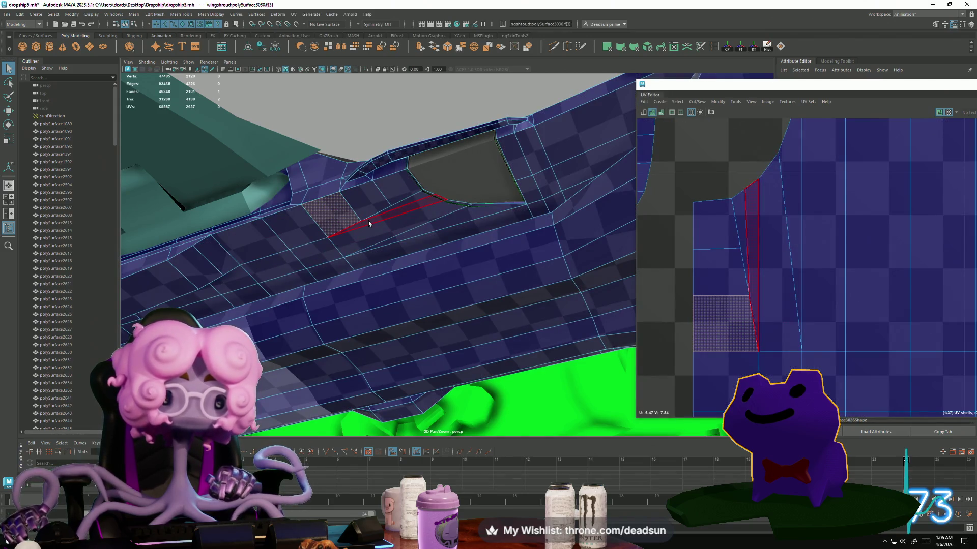
double_click(368, 224)
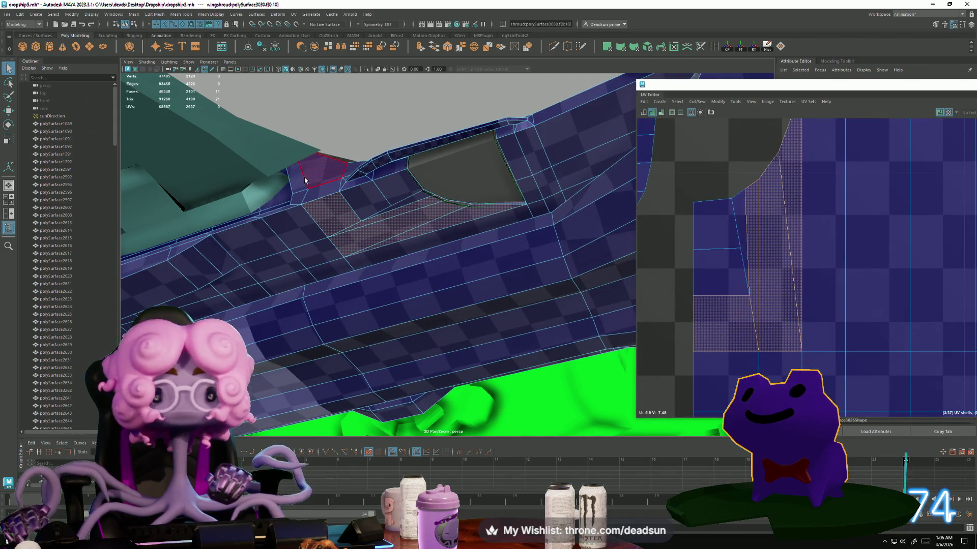
key(ctrl+shift+a)
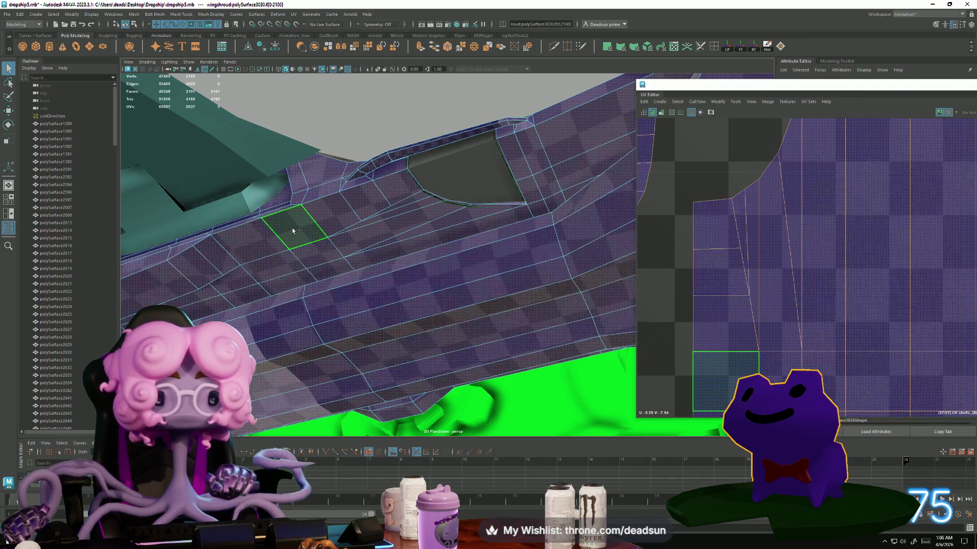
click(300, 228)
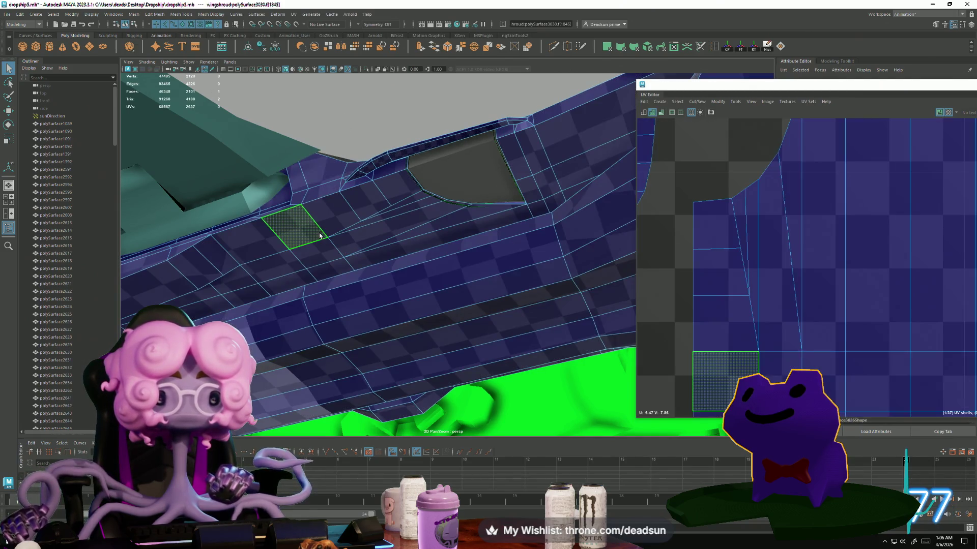
right_drag(325, 198, 351, 180)
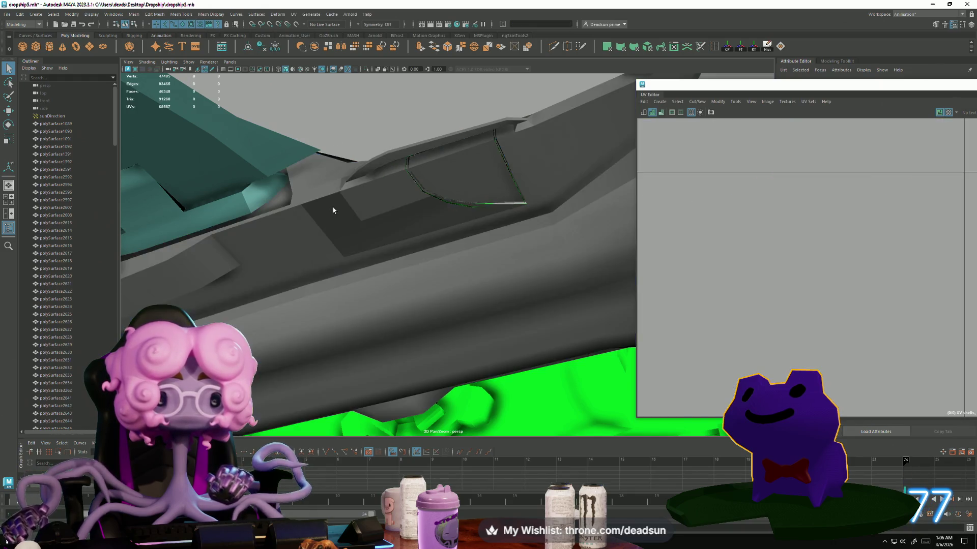
Step: Split the hull into its disconnected pieces with Mesh > Separate
click(162, 15)
mouse_move(136, 15)
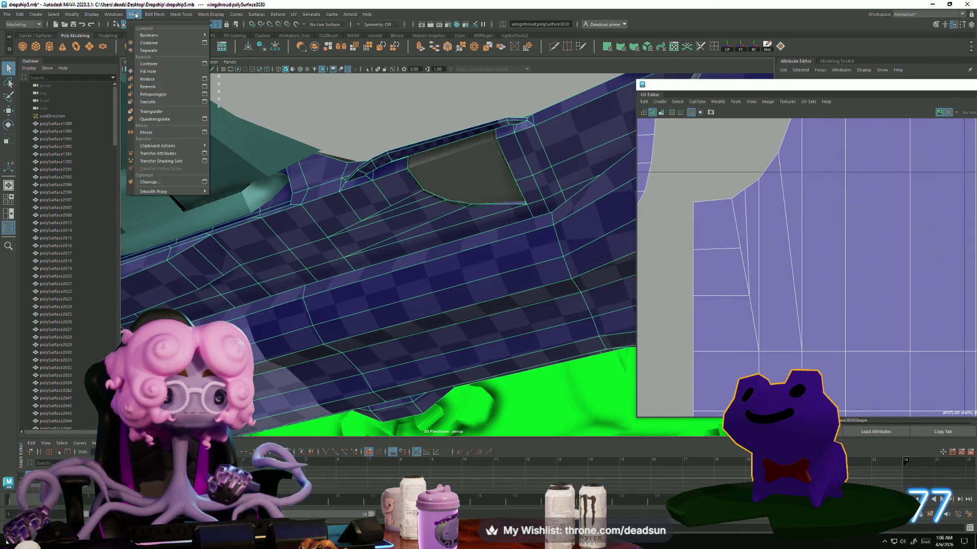
click(143, 49)
click(357, 105)
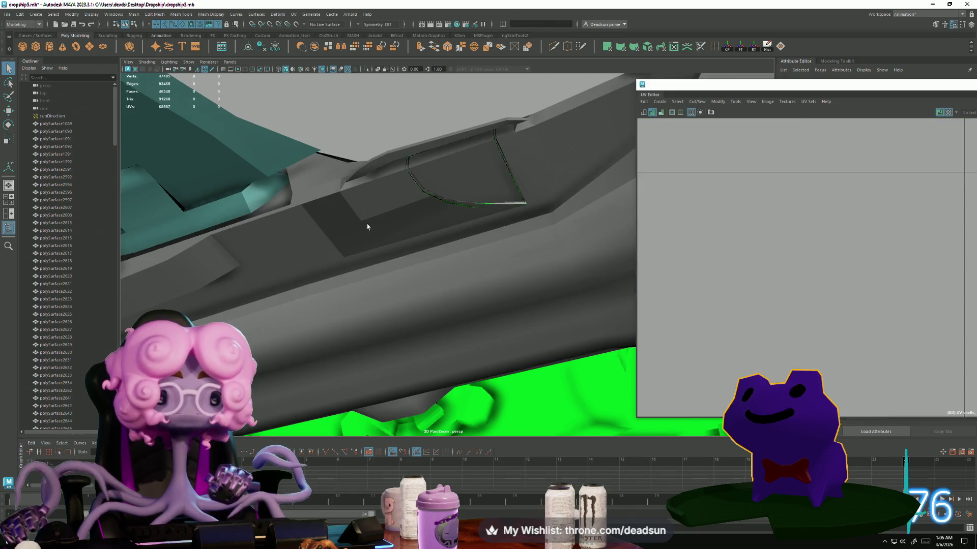
click(366, 224)
Step: Zoom in and orbit around the separated green strip piece
scroll(266, 195, down, 3)
scroll(266, 195, down, 5)
mouse_move(312, 272)
alt+mouse_down()
mouse_move(344, 273)
mouse_move(375, 218)
alt+mouse_up()
scroll(375, 218, up, 5)
mouse_move(377, 306)
alt+mouse_down()
mouse_move(388, 344)
mouse_move(410, 296)
mouse_move(329, 339)
mouse_move(349, 398)
mouse_move(388, 323)
mouse_move(377, 335)
mouse_move(402, 356)
mouse_move(493, 401)
alt+mouse_up()
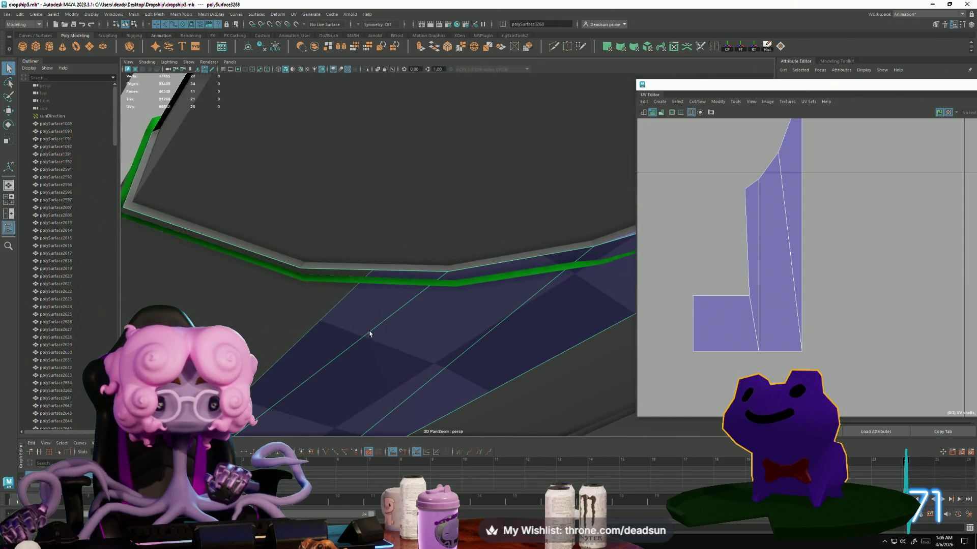
mouse_move(390, 332)
alt+mouse_down()
mouse_move(417, 331)
mouse_move(402, 330)
alt+mouse_up()
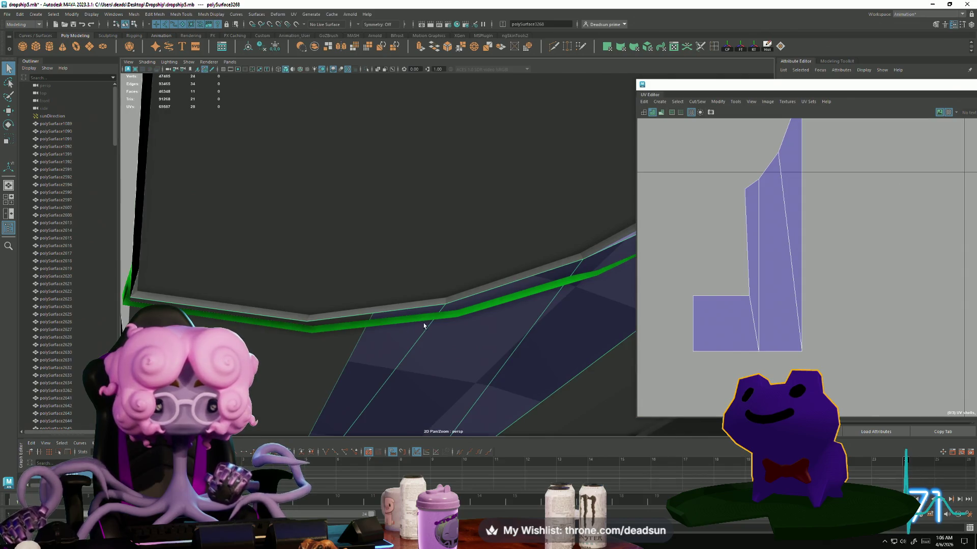
alt+drag(427, 322, 356, 315)
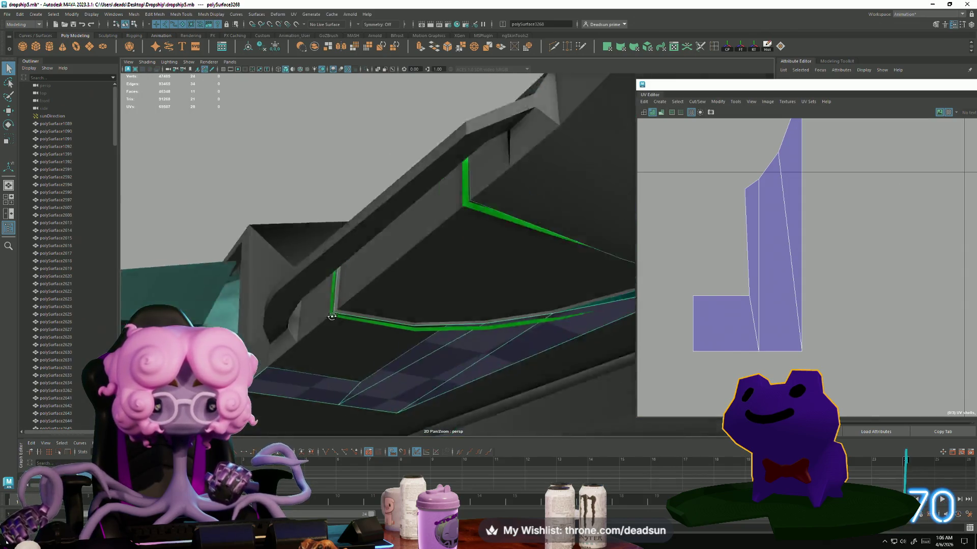
alt+middle_drag(356, 316, 269, 309)
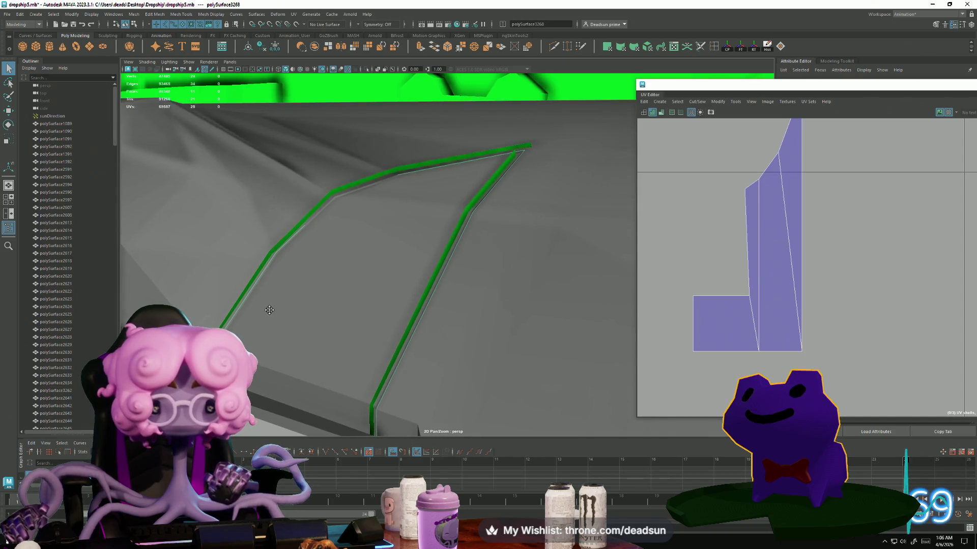
alt+drag(269, 310, 304, 296)
Step: Select the separated pieces polySurface2929, polySurface3269 and polySurface3268 in turn to inspect them
click(315, 210)
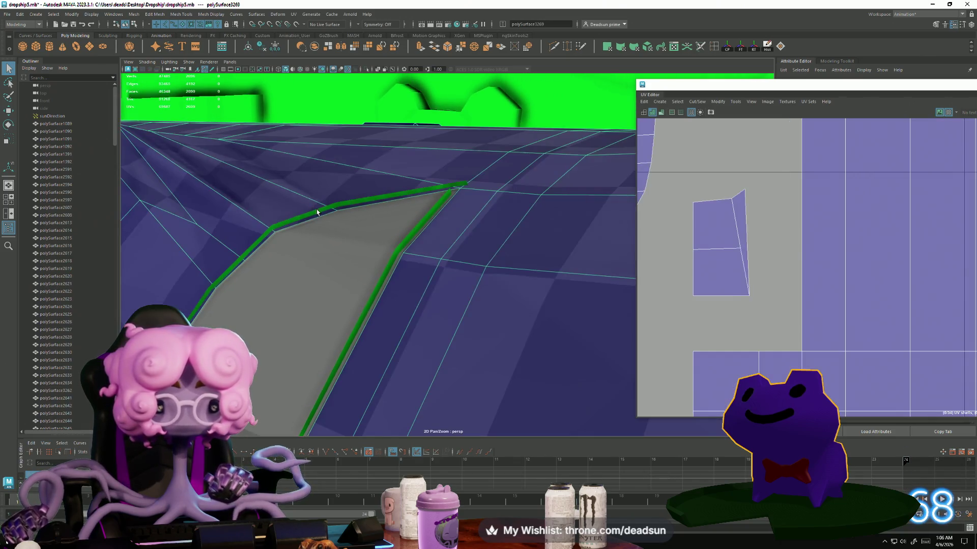
mouse_move(400, 333)
alt+mouse_down()
mouse_move(318, 330)
mouse_move(355, 293)
mouse_move(327, 295)
mouse_move(330, 286)
mouse_move(322, 331)
mouse_move(355, 334)
mouse_move(403, 318)
mouse_move(309, 297)
mouse_move(325, 304)
mouse_move(315, 305)
mouse_move(297, 286)
mouse_move(263, 311)
mouse_move(322, 294)
mouse_move(331, 331)
mouse_move(349, 309)
mouse_move(399, 301)
mouse_move(374, 302)
mouse_move(363, 320)
mouse_move(348, 285)
alt+mouse_up()
click(309, 292)
click(399, 301)
click(356, 310)
Step: Combine the two hull pieces back into one mesh, polySurface3268
click(132, 14)
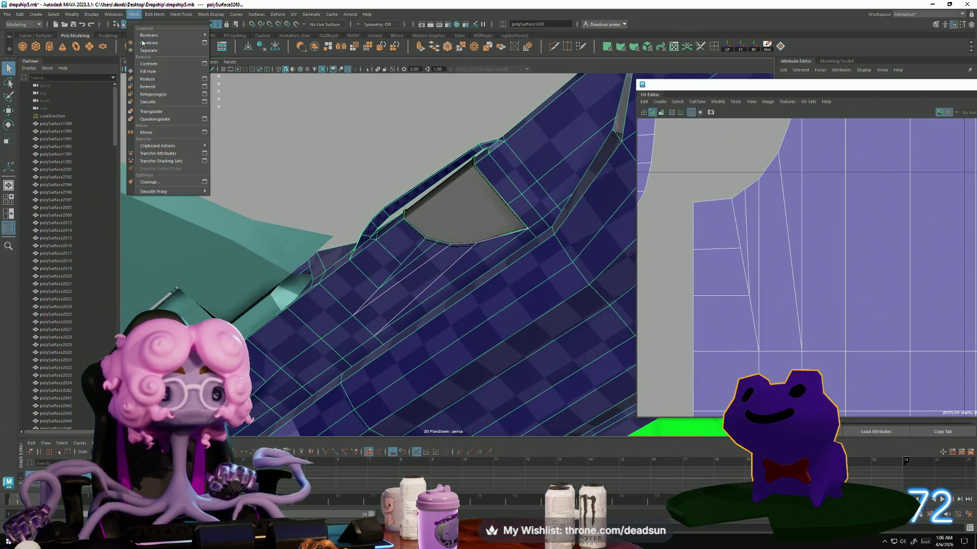
mouse_move(159, 35)
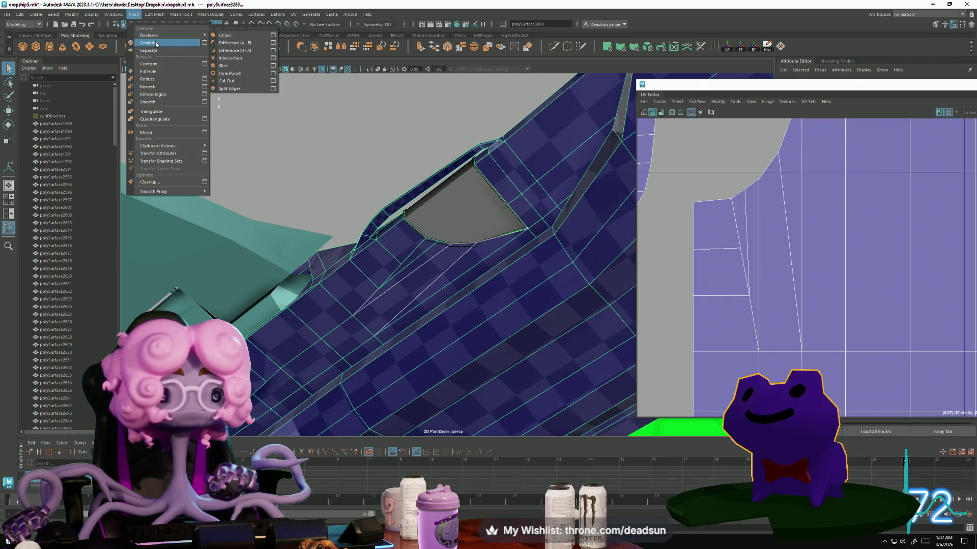
click(148, 43)
alt+right_drag(290, 254, 290, 278)
alt+drag(290, 278, 393, 294)
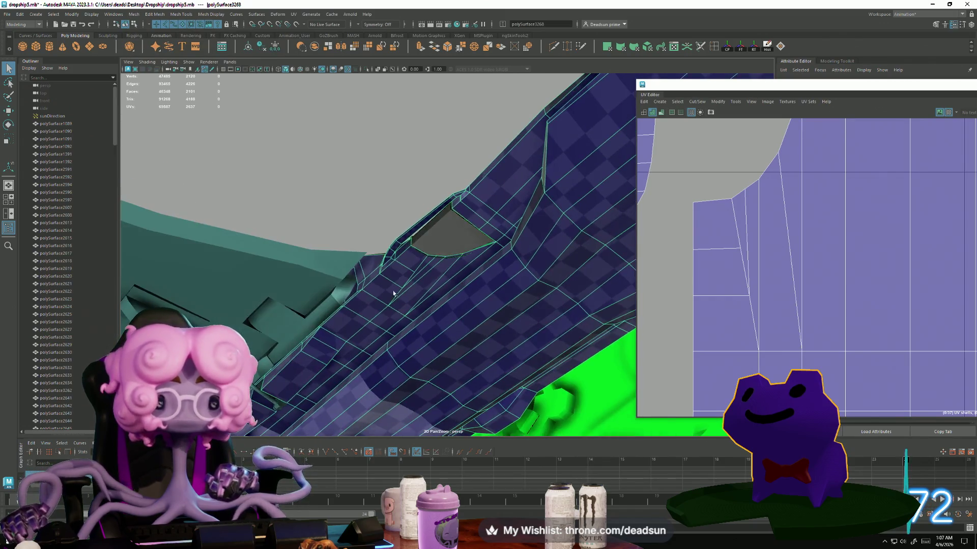
Step: In vertex mode at the panel's hole, open Merge Vertices Options at threshold 0.0001
key(F9)
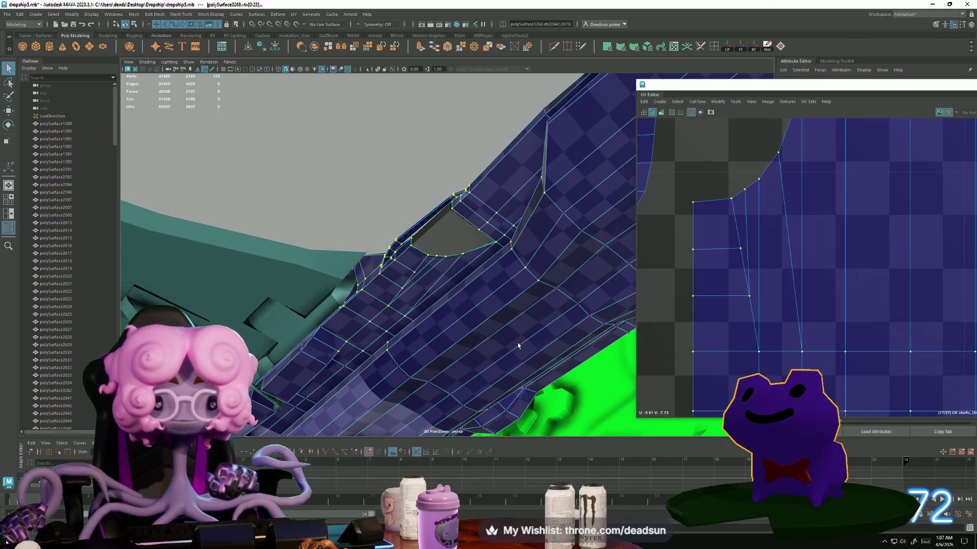
mouse_move(412, 289)
alt+right_down()
mouse_move(528, 359)
mouse_move(316, 288)
alt+right_up()
mouse_move(316, 287)
alt+mouse_down()
mouse_move(381, 327)
mouse_move(331, 335)
mouse_move(355, 381)
mouse_move(336, 329)
mouse_move(524, 96)
alt+mouse_up()
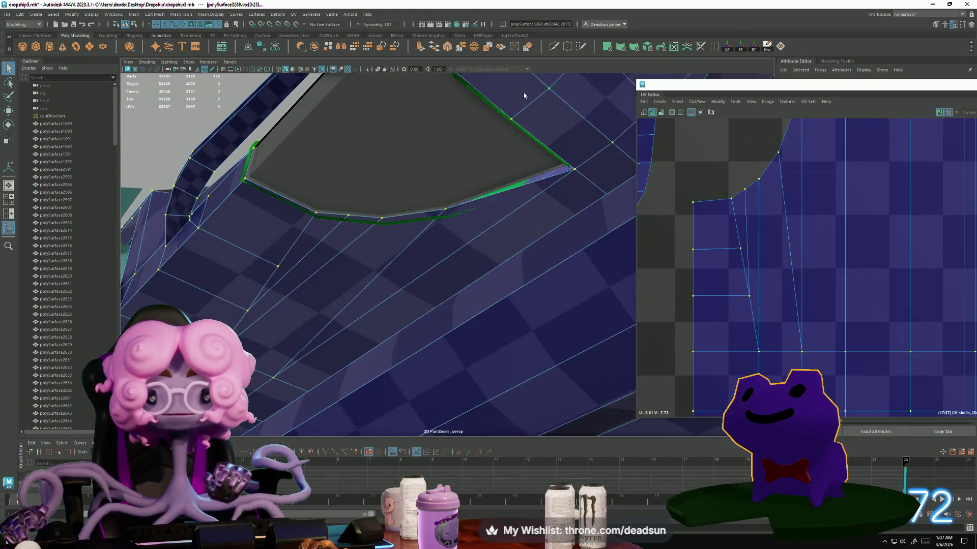
double_click(461, 46)
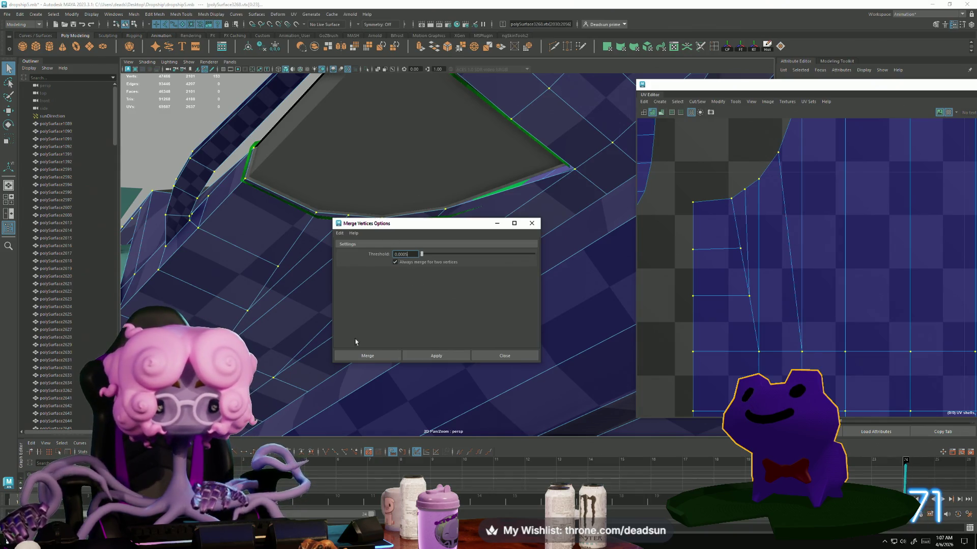
Step: Pull a vertex below the hole slightly down and right
click(249, 314)
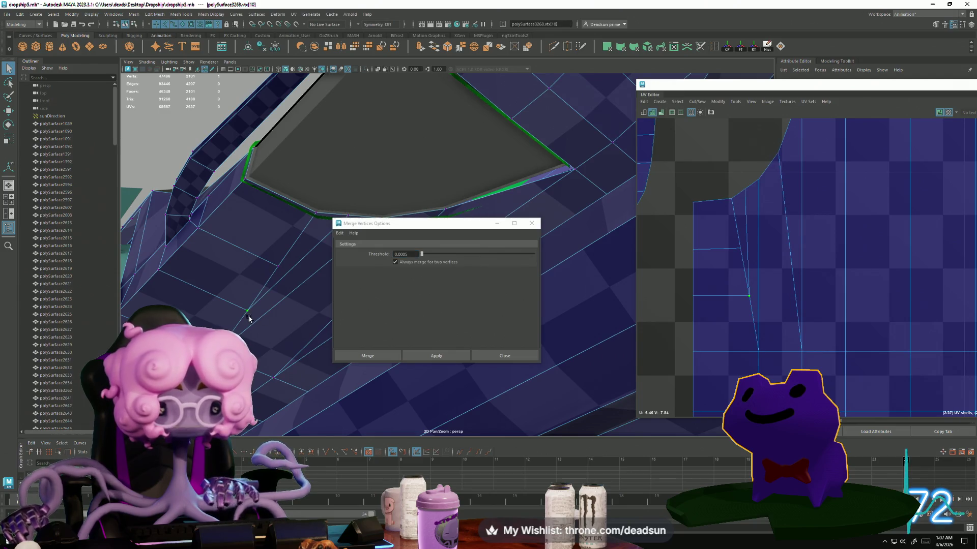
mouse_move(227, 289)
mouse_down()
mouse_move(254, 320)
mouse_move(247, 310)
mouse_up()
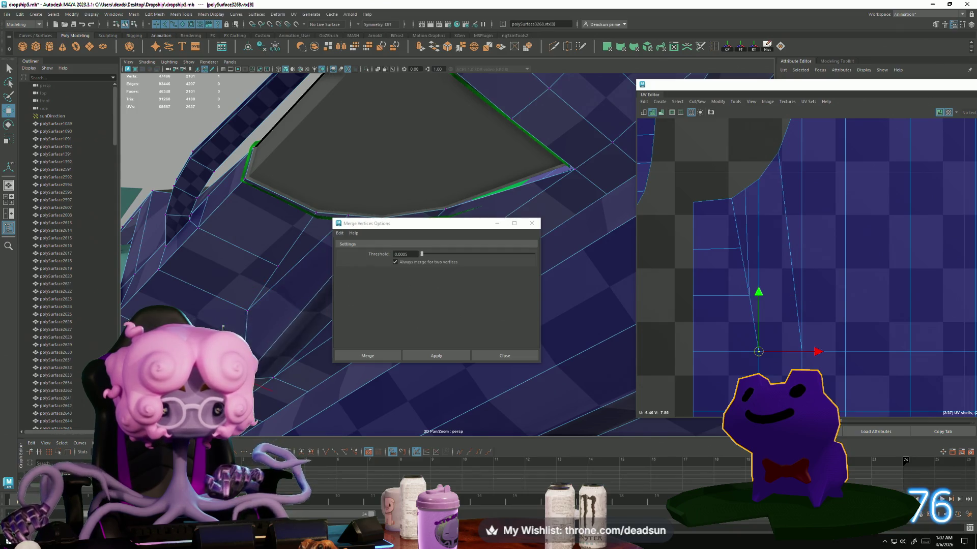
key(F8)
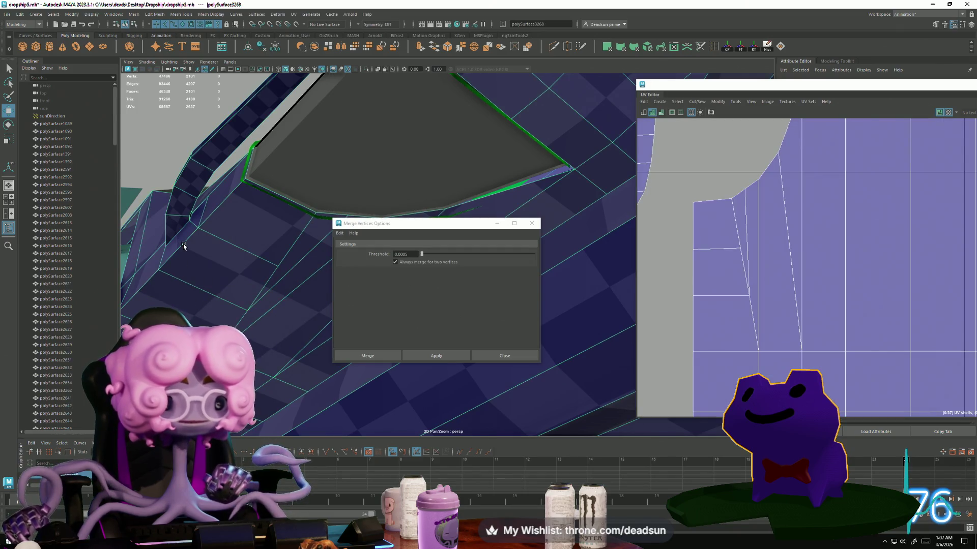
Step: Sew the border UV edges of the face beside the seam with Cut/Sew > Merge/Sew
scroll(753, 318, down, 3)
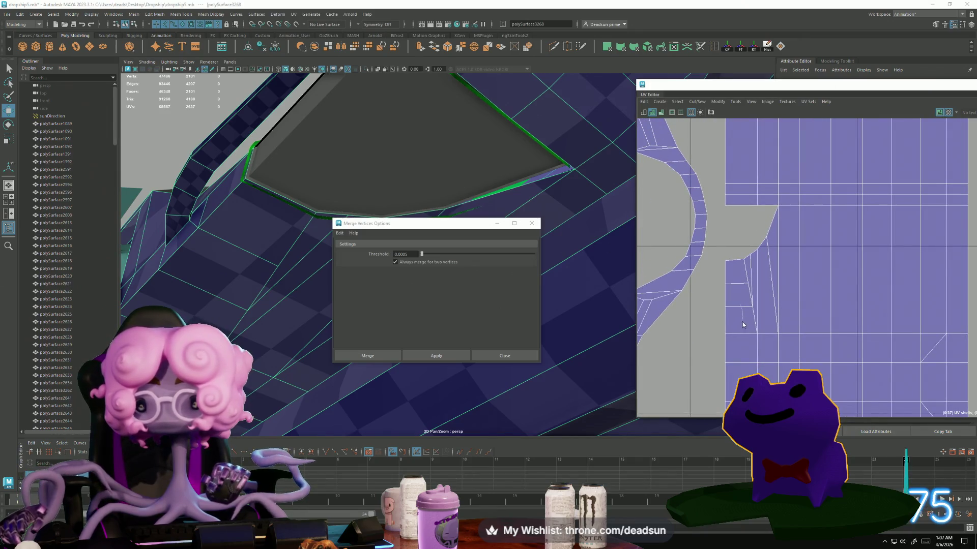
right_drag(742, 324, 740, 350)
click(734, 275)
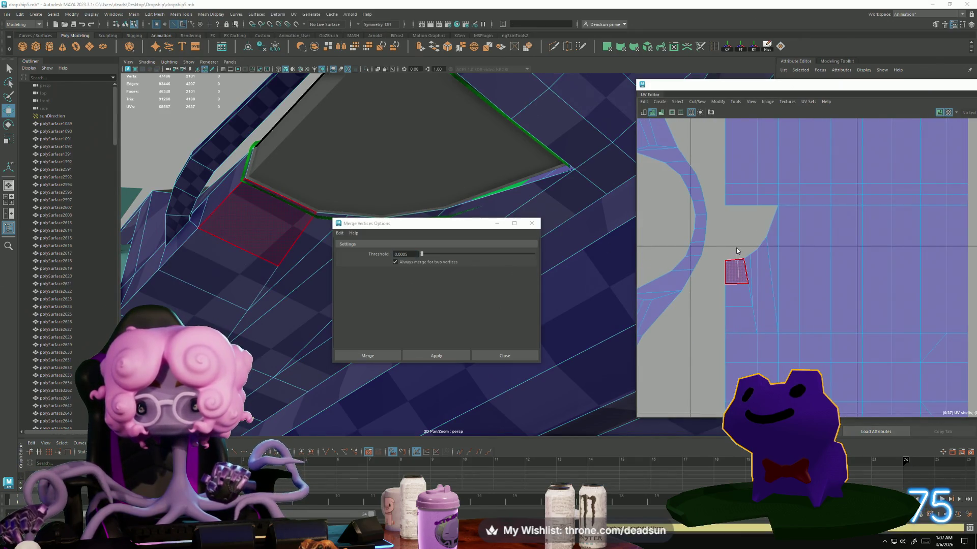
key(ctrl+F10)
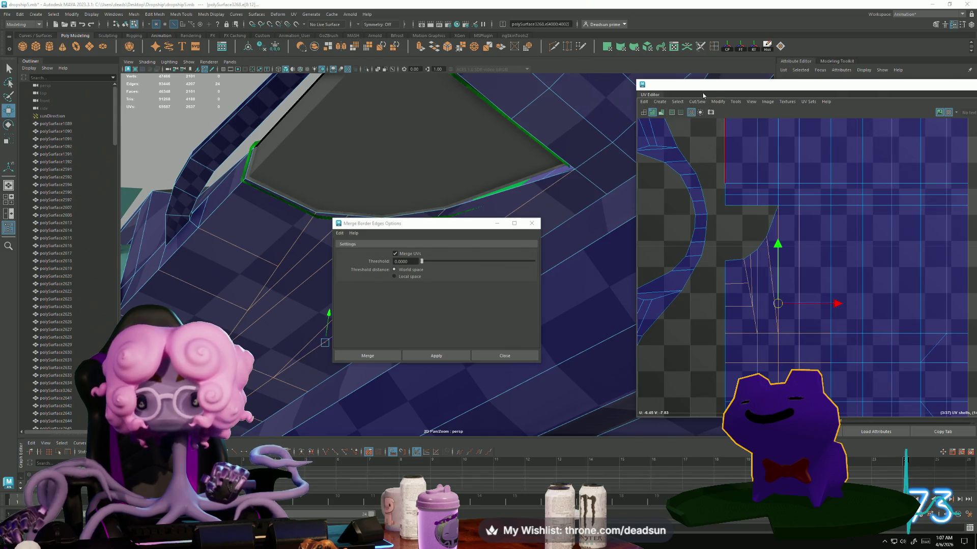
click(696, 101)
click(708, 175)
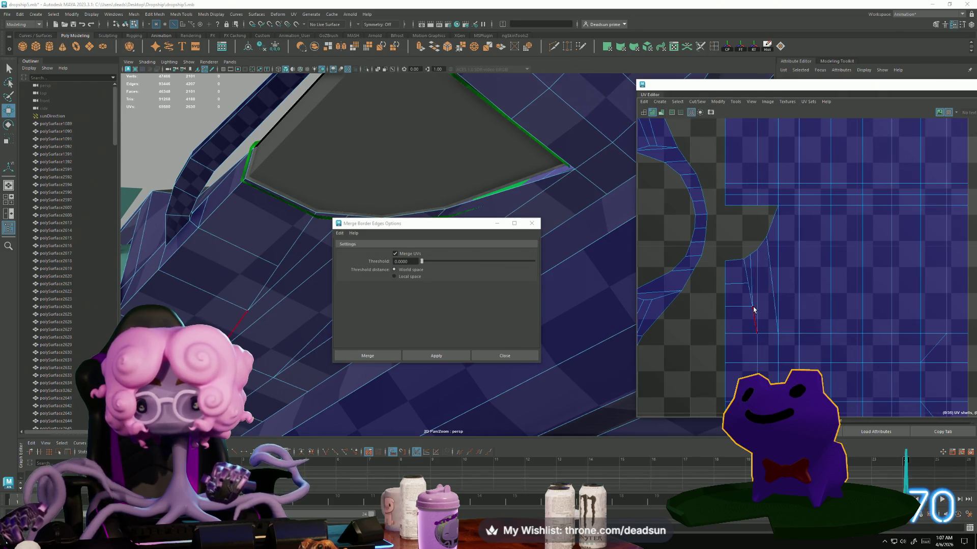
Step: Select a stray UV near the seam and close Merge Vertices Options at threshold 0.0005
key(F9)
click(779, 313)
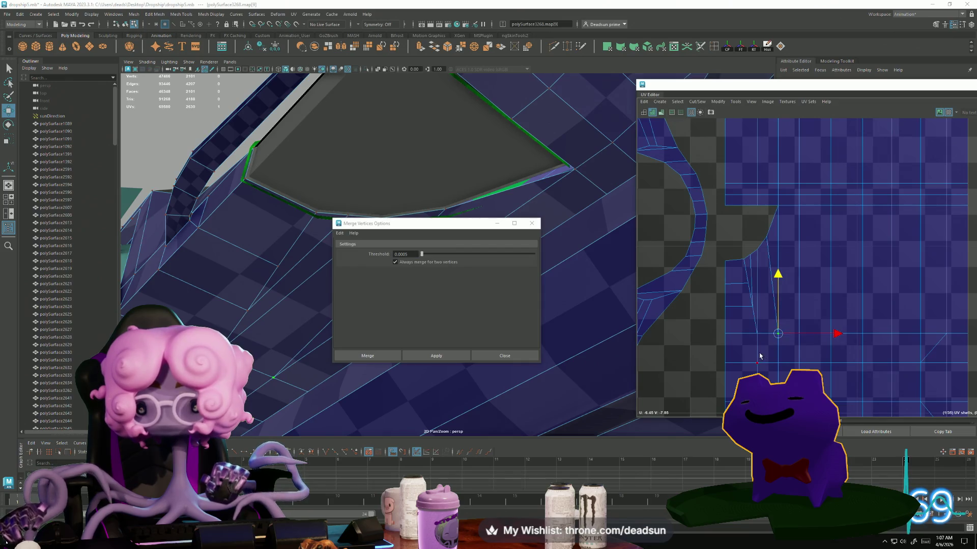
scroll(778, 364, down, 5)
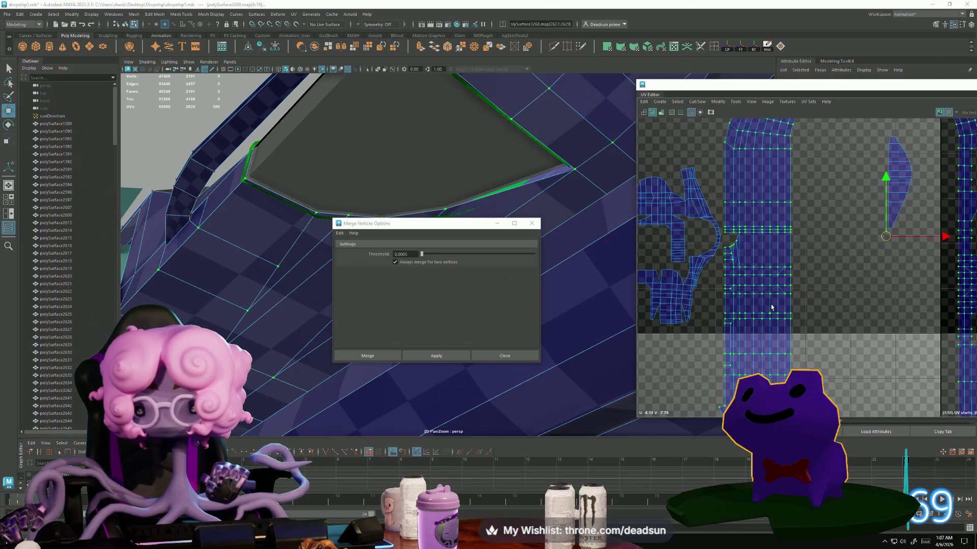
scroll(677, 213, up, 3)
click(532, 223)
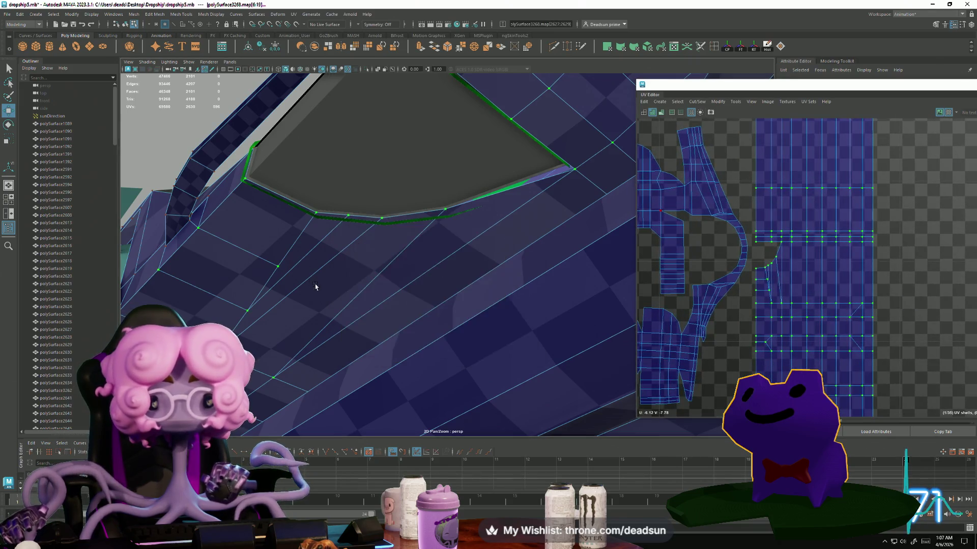
Step: Select the neighbouring piece polySurface2929 and view the opening from below
mouse_move(315, 288)
alt+mouse_down()
mouse_move(283, 273)
mouse_move(290, 319)
mouse_move(414, 353)
alt+mouse_up()
scroll(414, 343, up, 5)
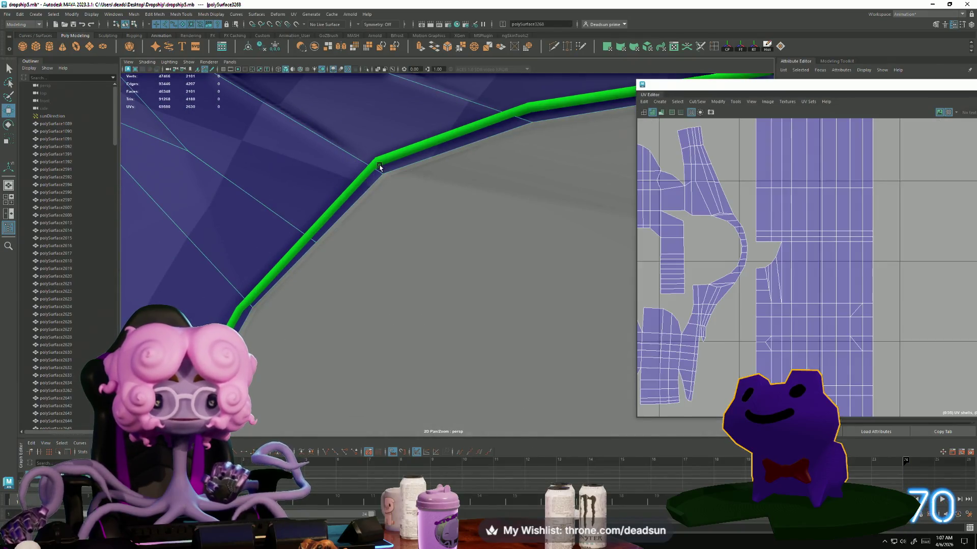
click(363, 182)
scroll(416, 266, down, 5)
mouse_move(353, 294)
alt+mouse_down()
mouse_move(353, 273)
mouse_move(257, 113)
alt+mouse_up()
Step: Set the normals of the opening's selected edges to face
click(159, 15)
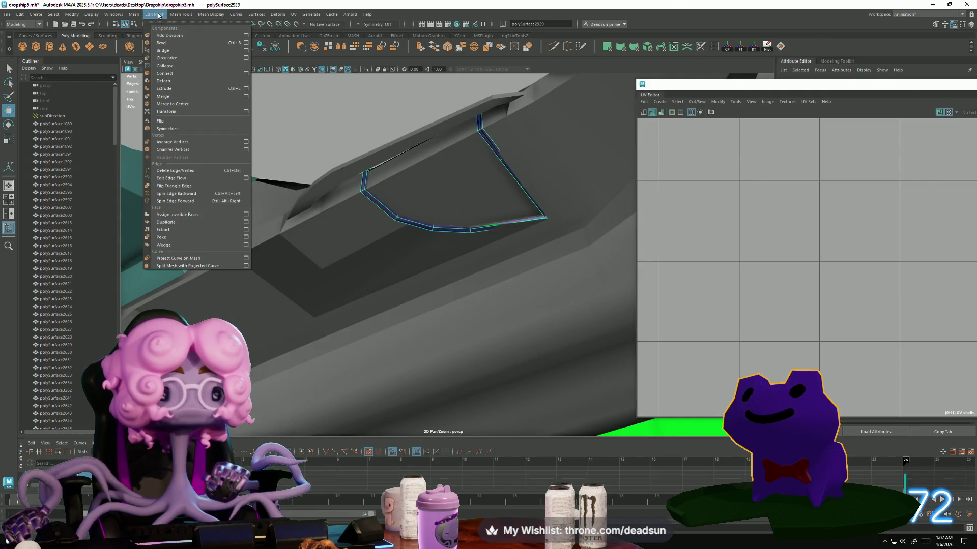
mouse_move(181, 14)
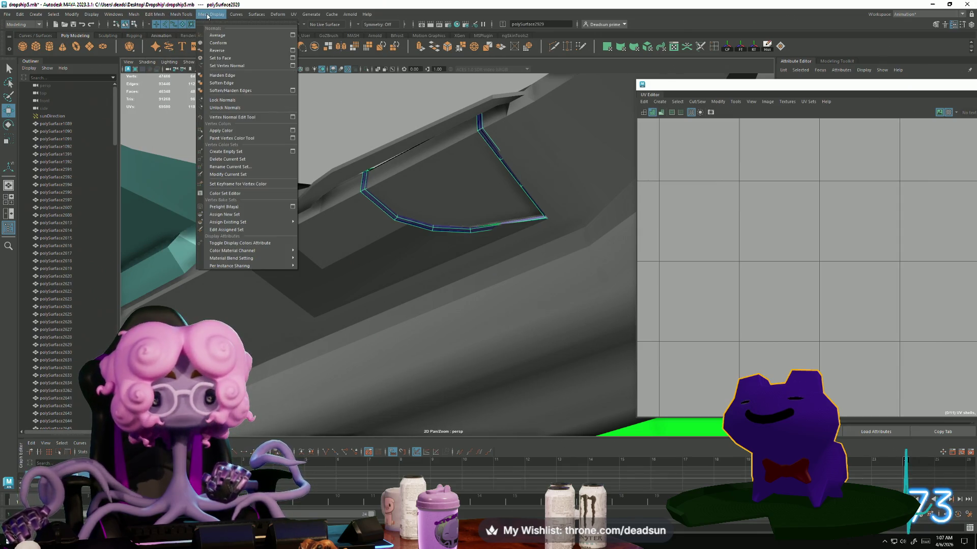
click(219, 43)
mouse_move(265, 123)
alt+mouse_down()
mouse_move(301, 148)
mouse_move(318, 201)
mouse_move(303, 154)
mouse_move(299, 200)
mouse_move(336, 173)
mouse_move(326, 188)
mouse_move(338, 185)
alt+mouse_up()
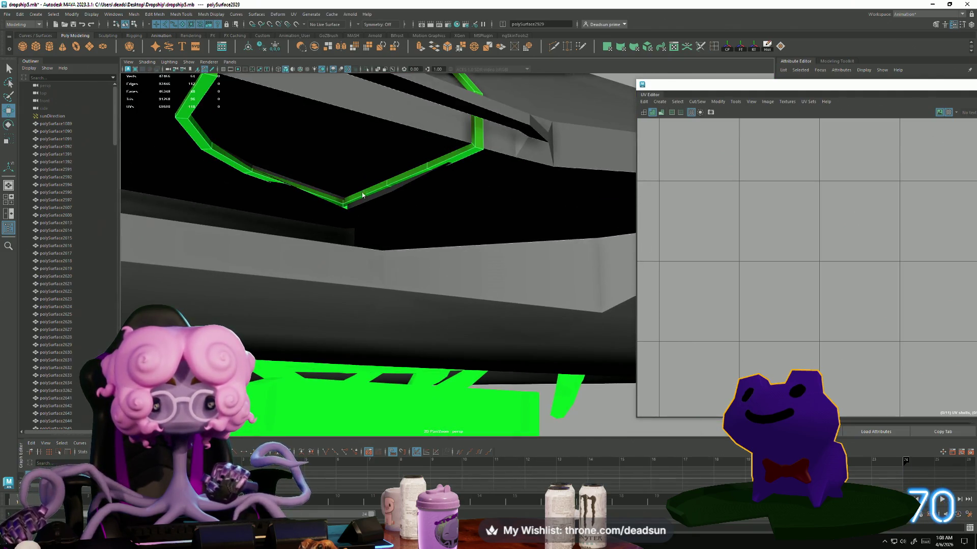
Step: Lower a corner vertex of the opening's edge loop slightly
right_drag(369, 194, 336, 195)
click(343, 203)
mouse_move(347, 174)
mouse_down()
mouse_move(344, 191)
mouse_move(350, 172)
mouse_move(366, 209)
mouse_move(428, 240)
mouse_move(305, 207)
mouse_up()
Step: On ring mesh polySurface3268, raise two vertices up onto the green strip's edge
click(454, 249)
click(311, 206)
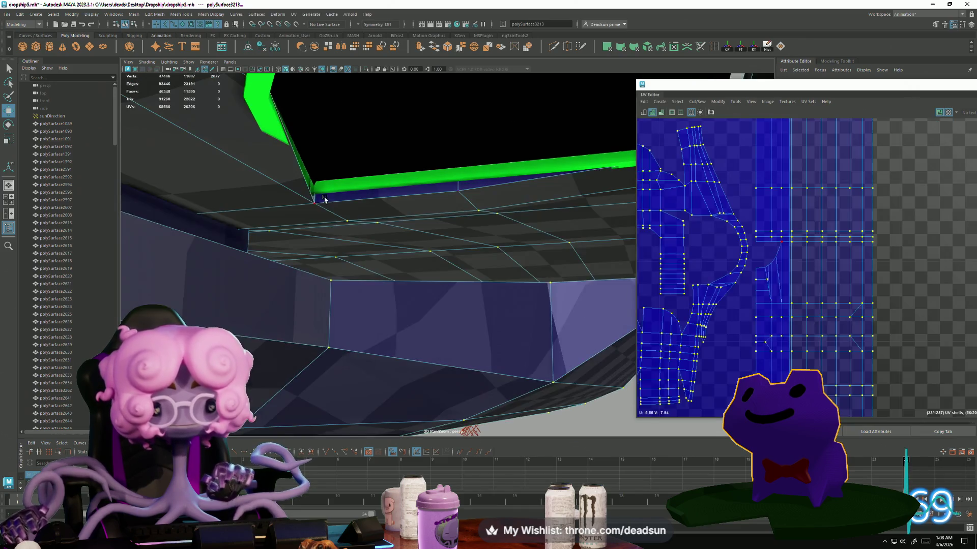
key(F8)
click(314, 206)
drag(316, 175, 316, 165)
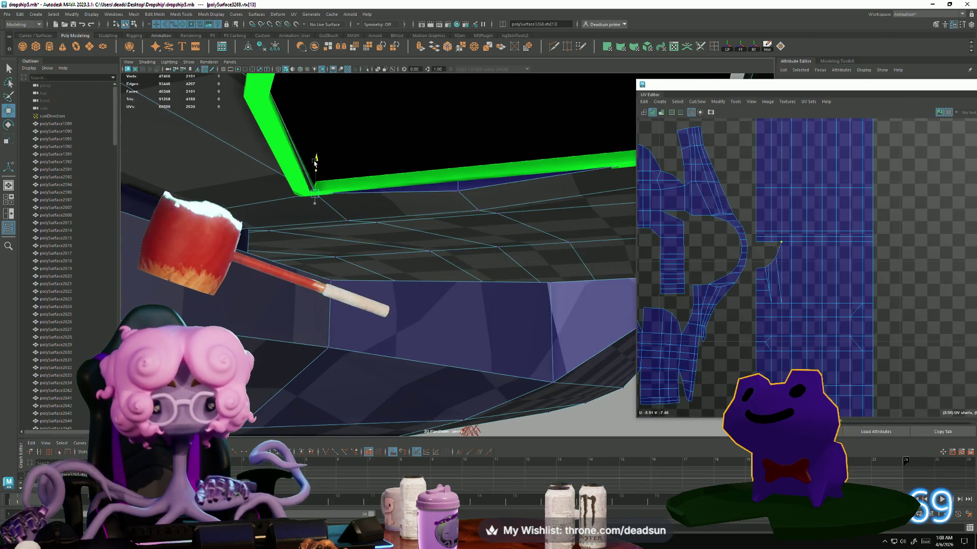
click(458, 194)
drag(456, 156, 463, 152)
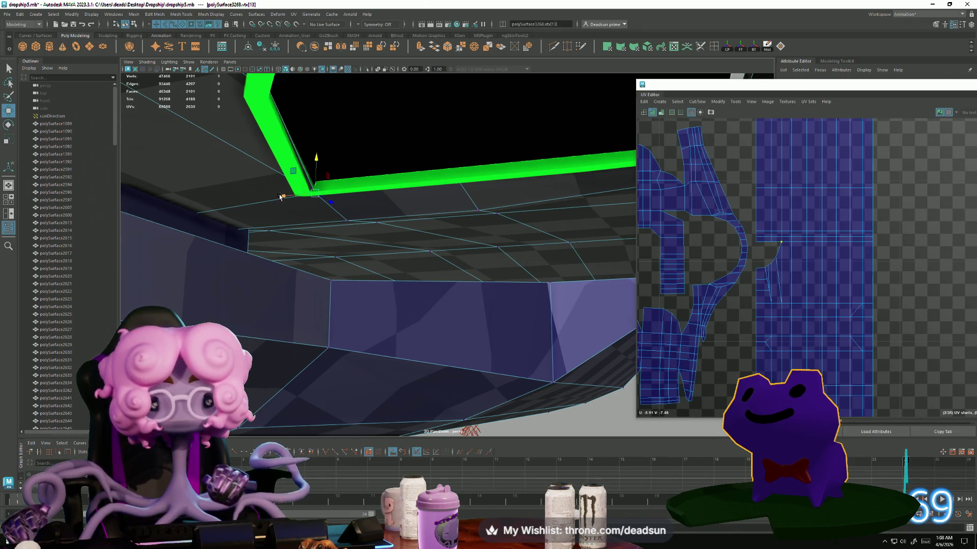
Step: Orbit along the strip and select the corner vertices of the strip and ring
alt+drag(283, 190, 350, 226)
alt+drag(211, 156, 261, 197)
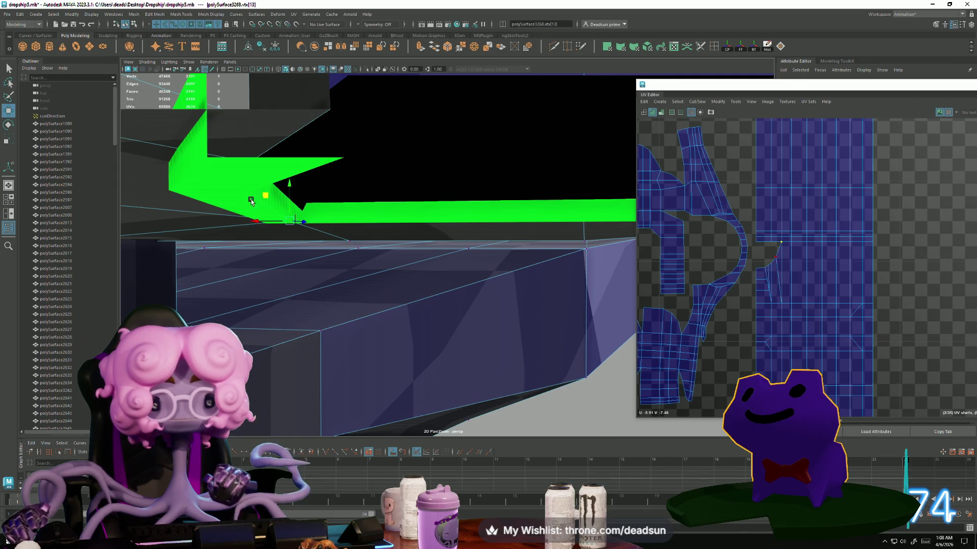
right_drag(251, 200, 212, 191)
click(212, 191)
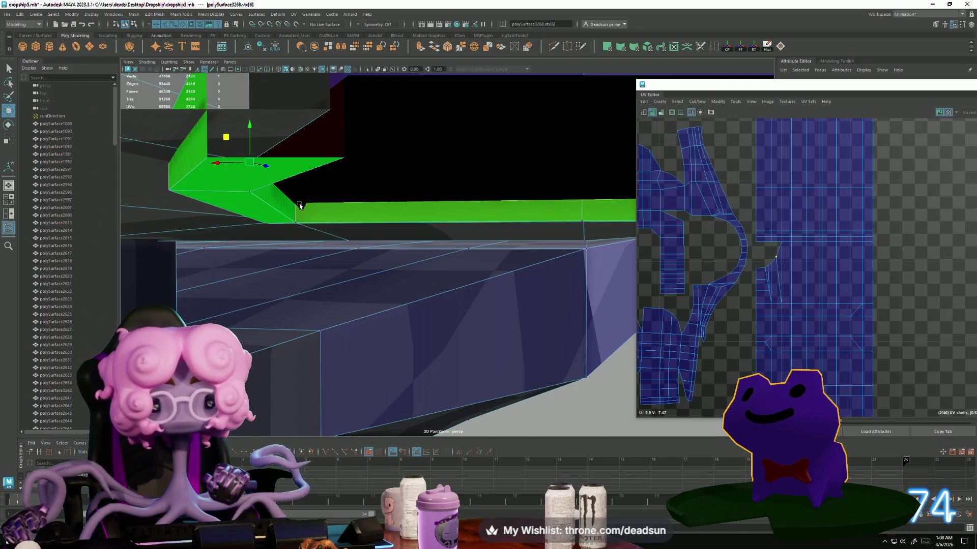
drag(296, 206, 295, 208)
mouse_move(295, 208)
alt+mouse_down()
mouse_move(266, 181)
mouse_move(262, 203)
mouse_move(278, 248)
mouse_move(355, 234)
mouse_move(285, 255)
mouse_move(357, 247)
mouse_move(246, 227)
mouse_move(360, 225)
mouse_move(392, 211)
alt+mouse_up()
right_drag(393, 211, 384, 176)
click(455, 213)
mouse_move(455, 213)
alt+mouse_down()
mouse_move(468, 255)
mouse_move(425, 249)
alt+mouse_up()
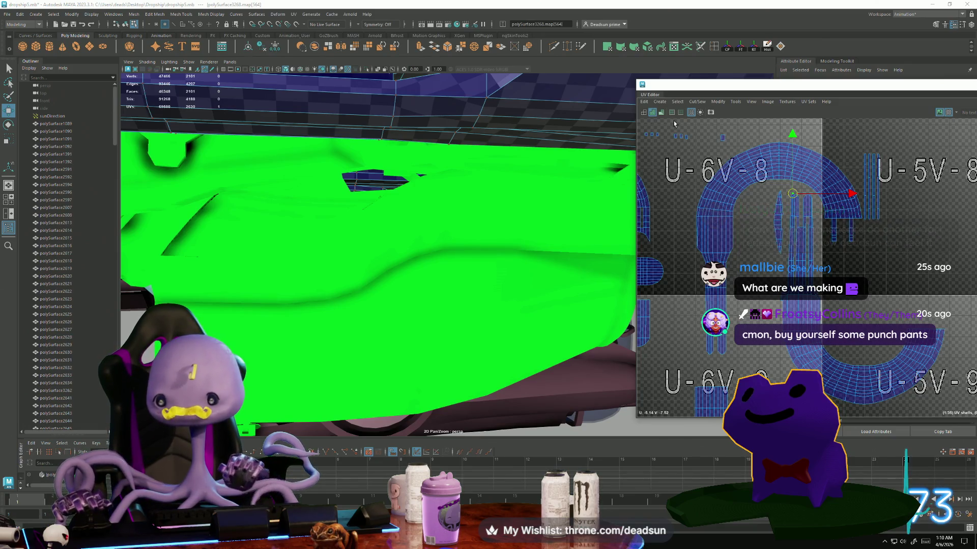
Step: Slide the ring shell's UV edge left and nudge another UV down-left
scroll(695, 226, up, 6)
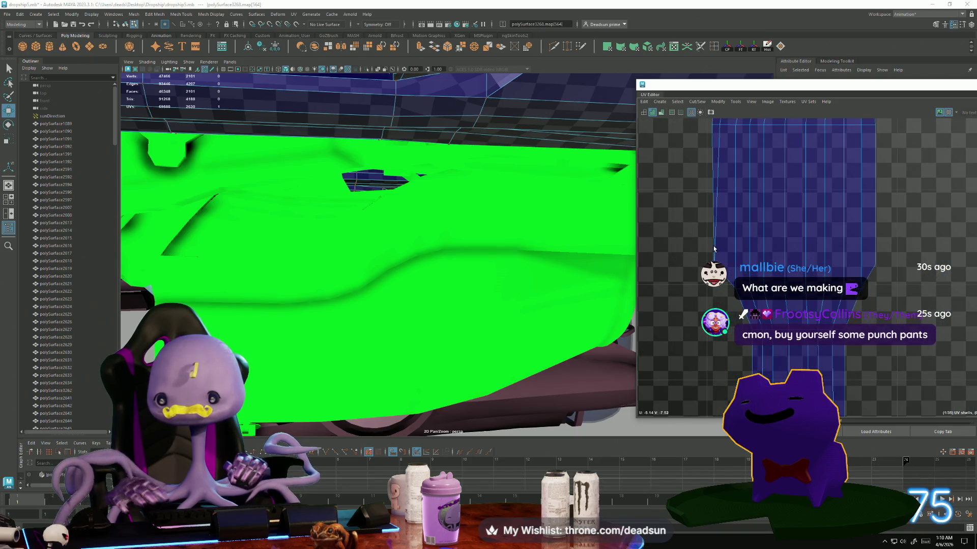
drag(716, 259, 700, 263)
scroll(698, 264, down, 3)
click(715, 218)
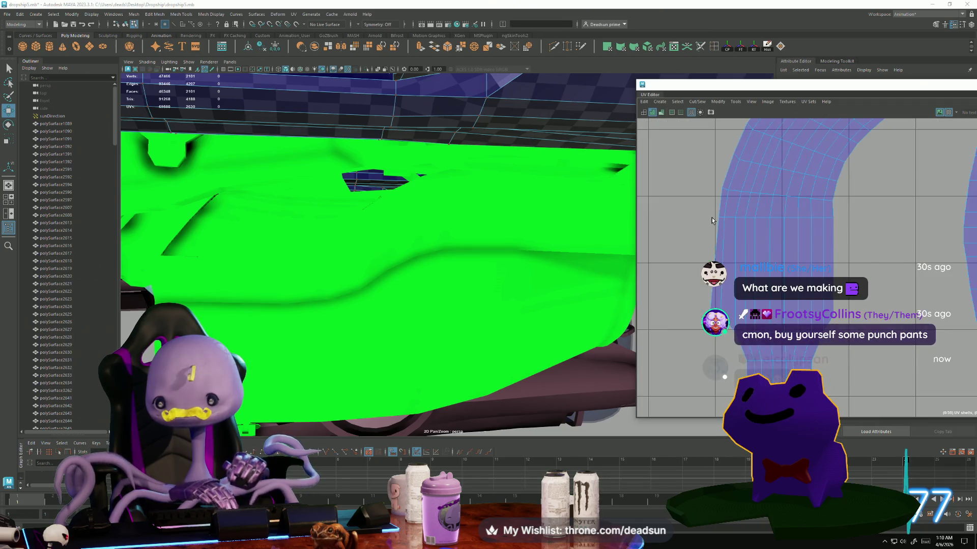
click(722, 188)
drag(721, 190, 719, 193)
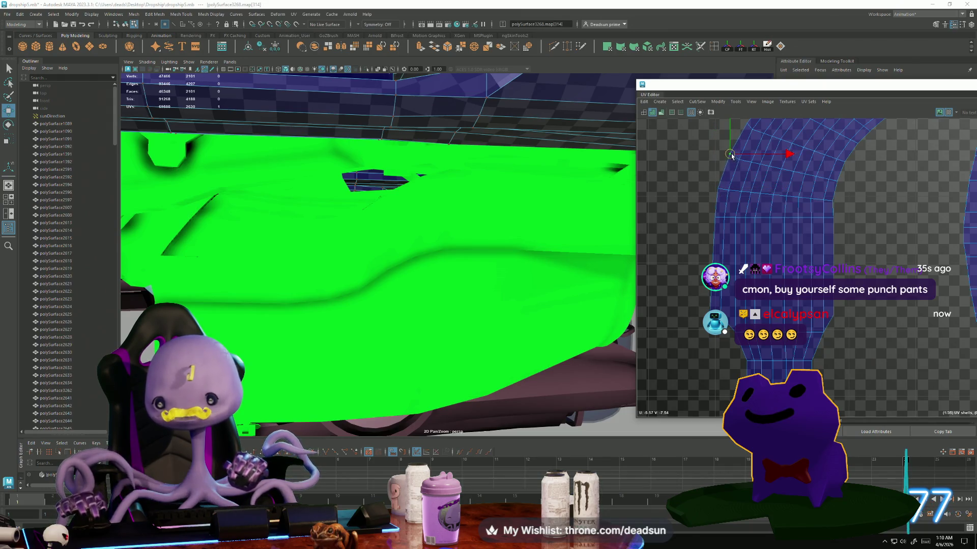
scroll(730, 155, down, 3)
mouse_move(430, 235)
alt+mouse_down()
mouse_move(483, 271)
mouse_move(334, 265)
mouse_move(356, 284)
mouse_move(377, 250)
mouse_move(359, 307)
mouse_move(288, 275)
mouse_move(410, 256)
mouse_move(342, 261)
mouse_move(362, 272)
mouse_move(327, 290)
mouse_move(346, 307)
mouse_move(403, 309)
alt+mouse_up()
right_click(396, 181)
right_click(362, 216)
click(351, 278)
click(366, 257)
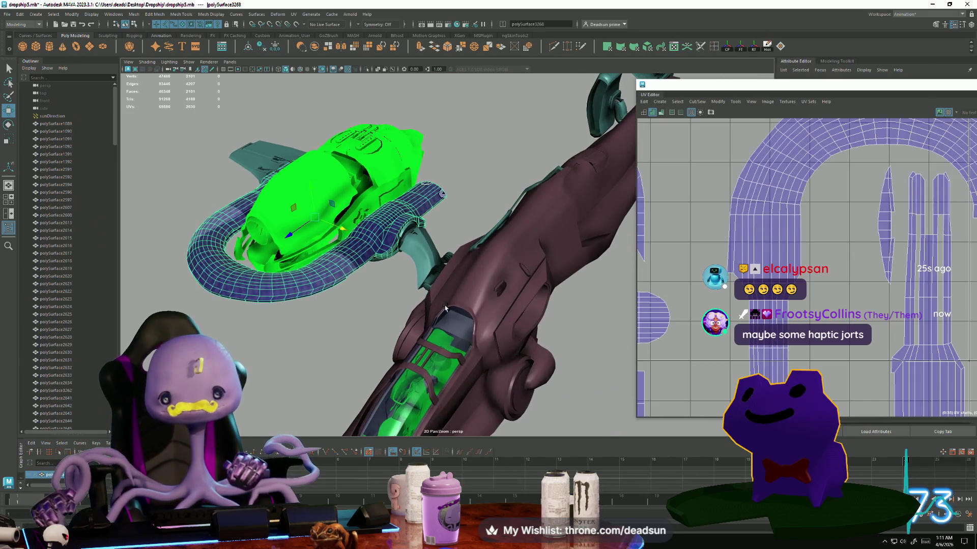
scroll(733, 169, down, 5)
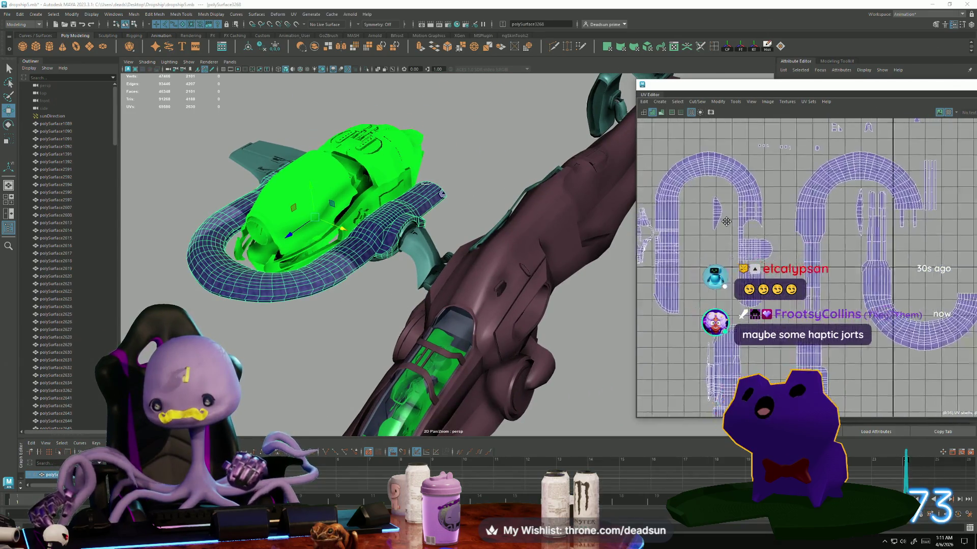
scroll(734, 168, up, 5)
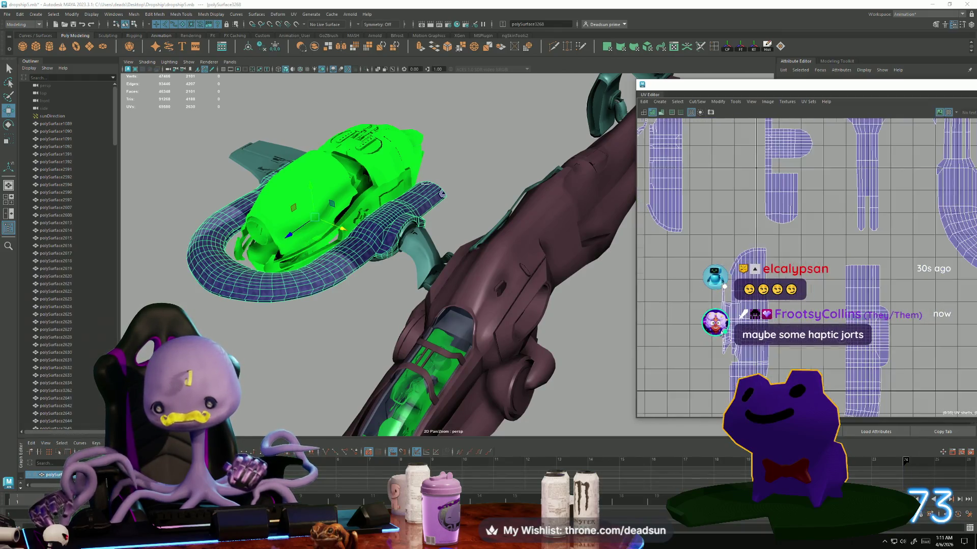
scroll(709, 306, down, 5)
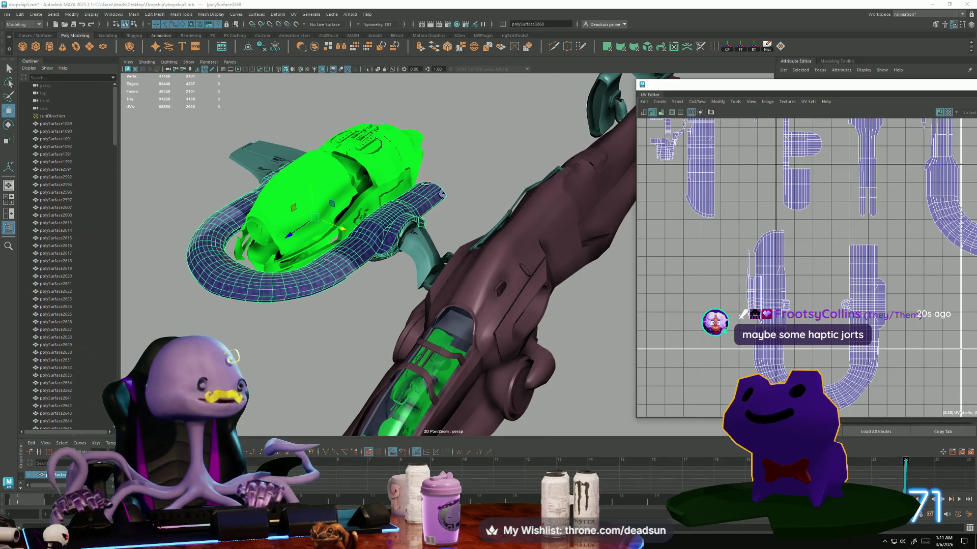
scroll(744, 259, up, 5)
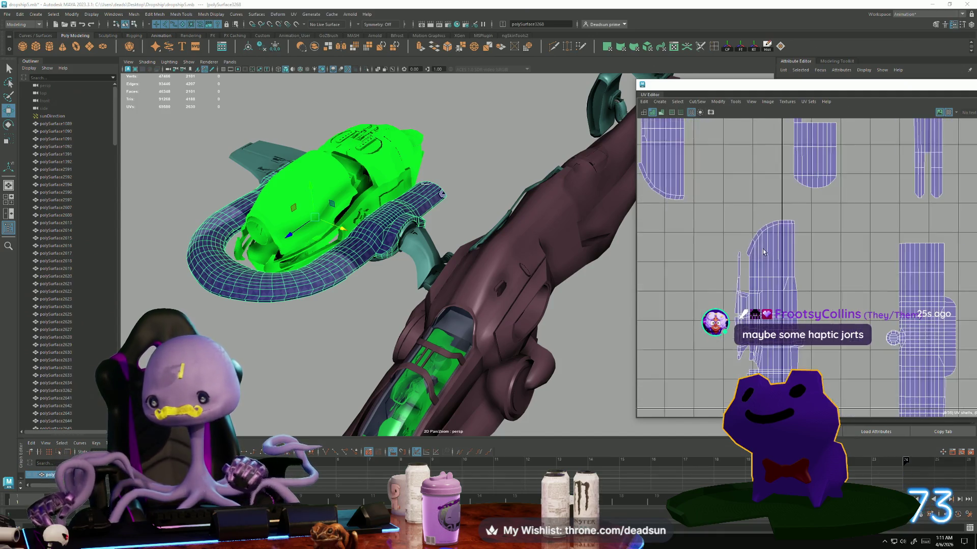
right_drag(737, 251, 737, 246)
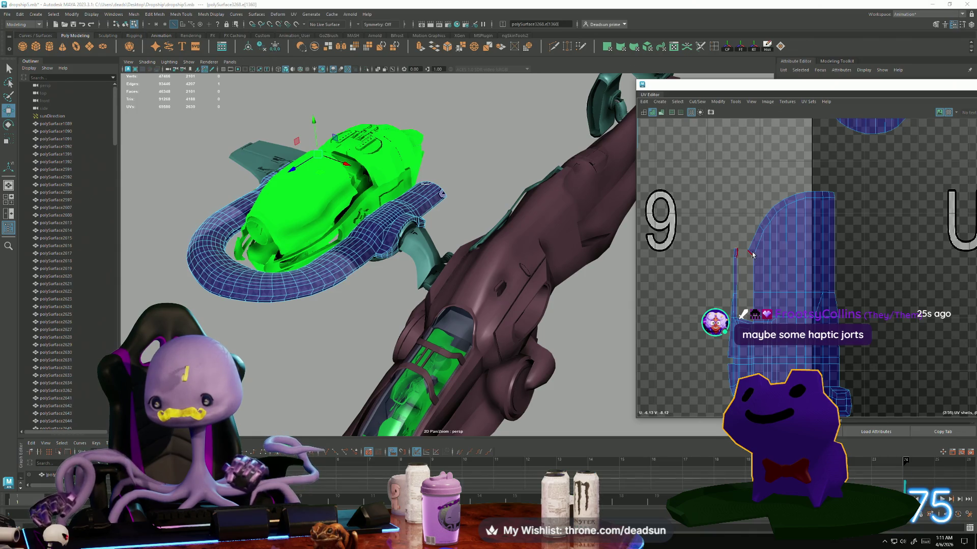
alt+drag(459, 303, 260, 162)
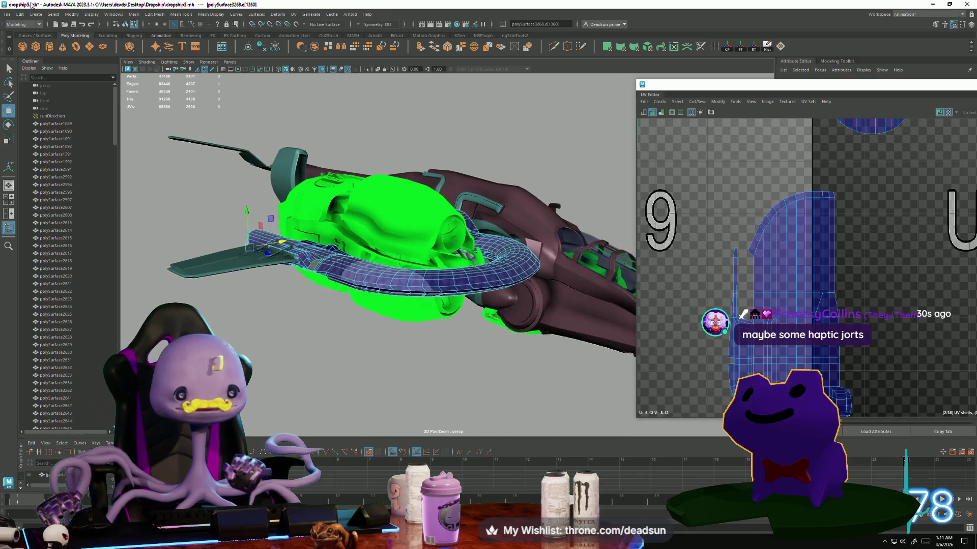
click(9, 17)
key(Escape)
mouse_move(356, 193)
alt+mouse_down()
mouse_move(307, 211)
mouse_move(356, 299)
mouse_move(322, 284)
mouse_move(349, 317)
mouse_move(312, 310)
alt+mouse_up()
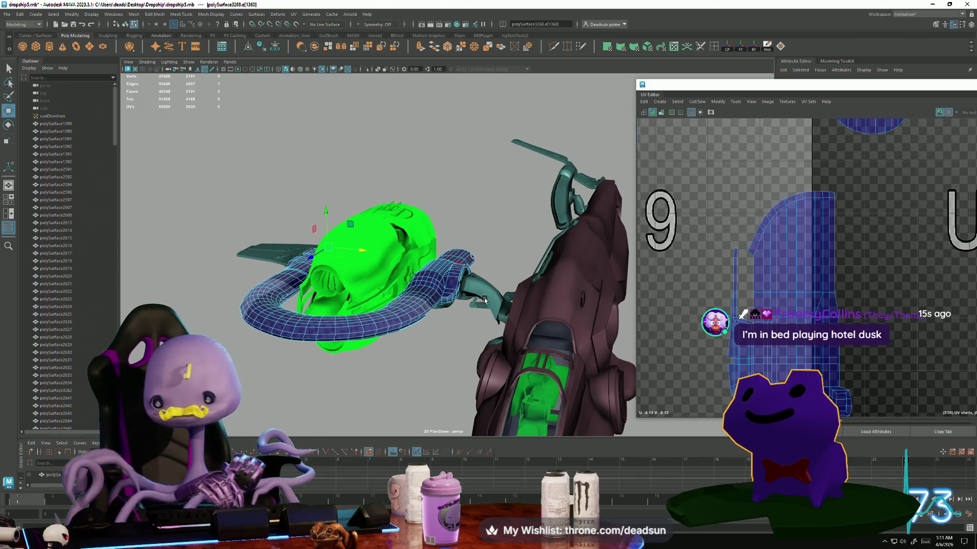
alt+middle_drag(792, 283, 751, 249)
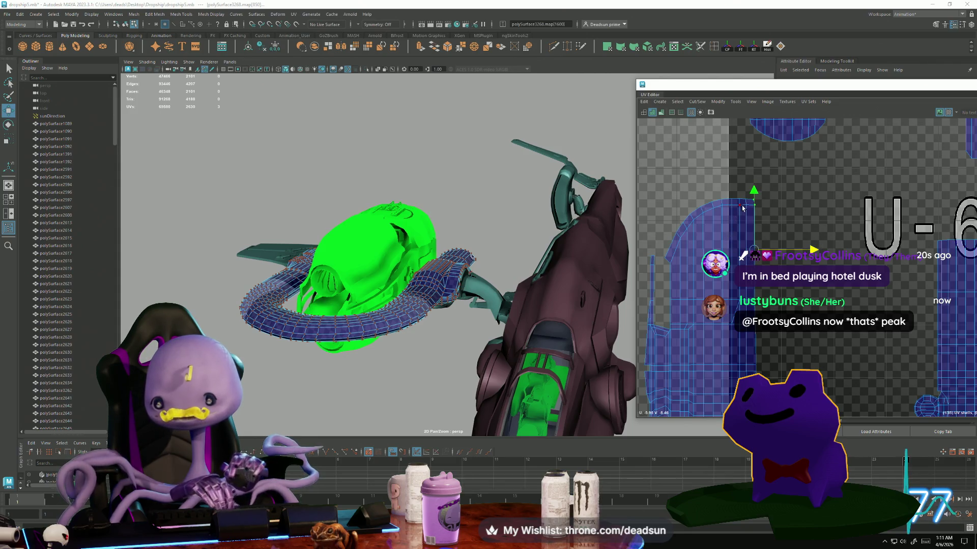
Step: Select the arch and curved strip UV shells and slide them left in tiles U-7V-8/U-6V-8
scroll(673, 262, down, 6)
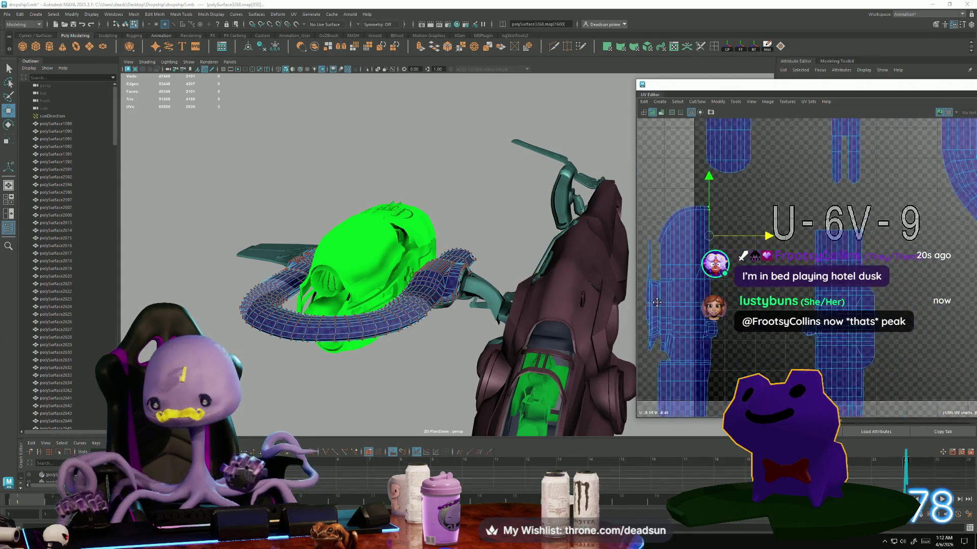
alt+middle_drag(701, 288, 710, 348)
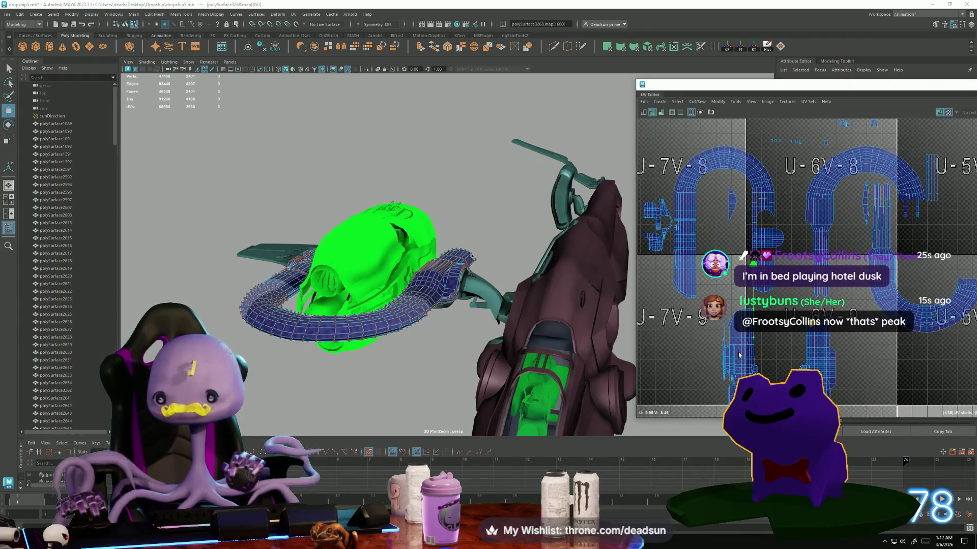
double_click(821, 224)
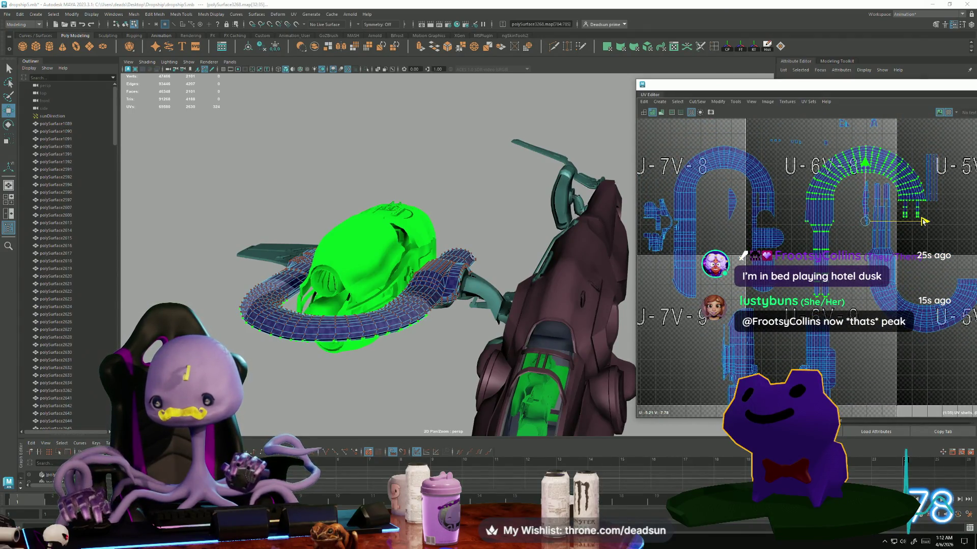
shift+double_click(885, 263)
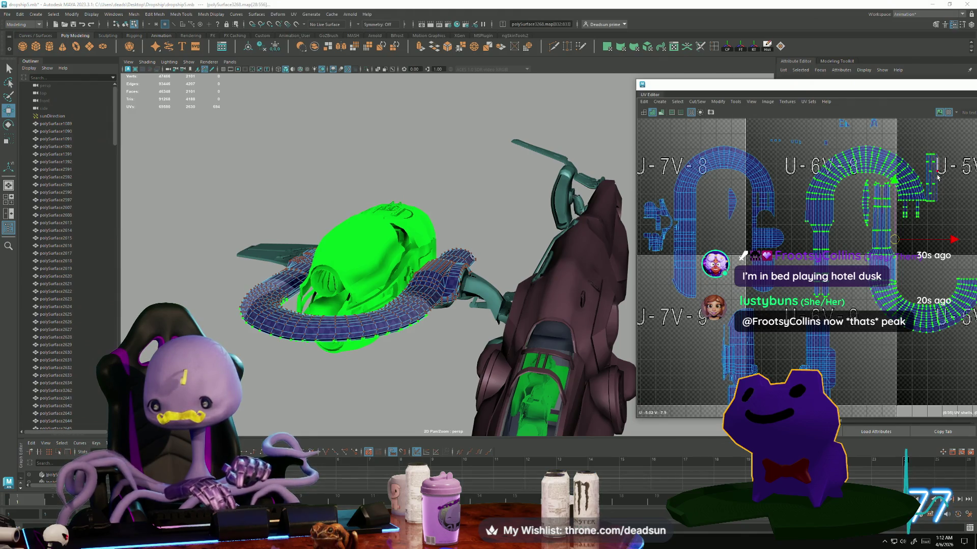
drag(947, 242, 918, 238)
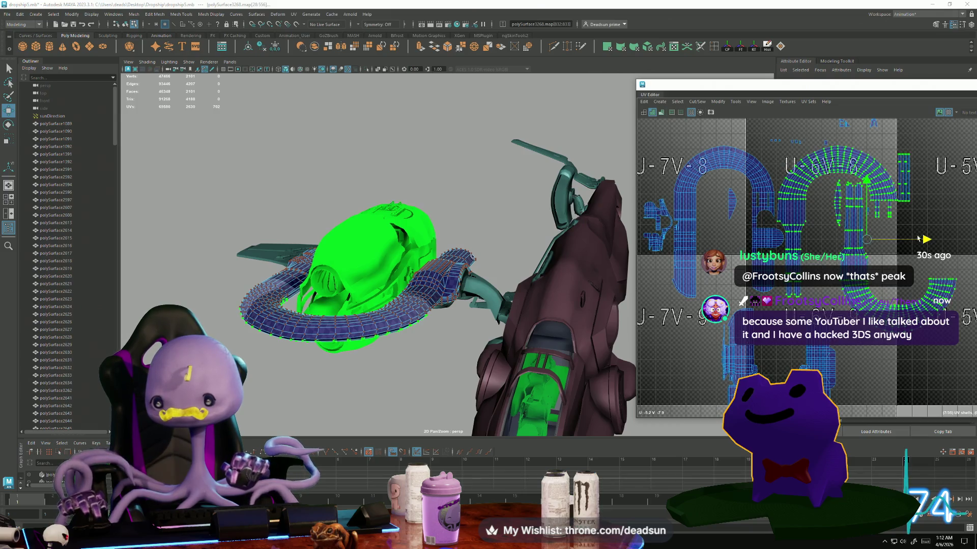
Step: Move the lower UV shell up beside the others and rescale it
click(801, 354)
mouse_move(778, 351)
mouse_down()
mouse_move(775, 291)
mouse_move(777, 322)
mouse_up()
key(r)
key(w)
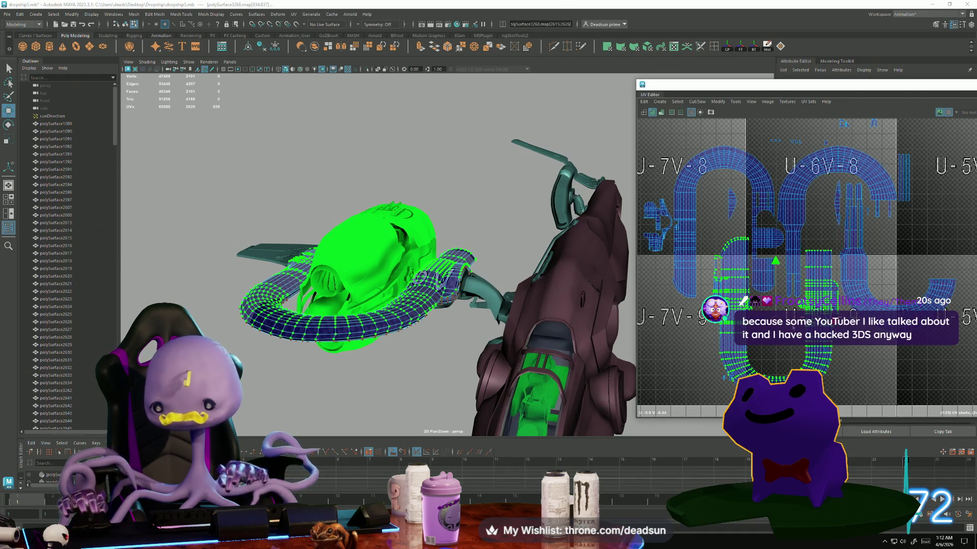
Step: Return to object mode and select the gray U-shaped part
alt+drag(420, 315, 401, 351)
right_drag(402, 351, 415, 336)
mouse_move(386, 345)
alt+mouse_down()
mouse_move(356, 353)
mouse_move(357, 323)
alt+mouse_up()
click(350, 318)
mouse_move(350, 319)
alt+mouse_down()
mouse_move(448, 336)
mouse_move(442, 303)
alt+mouse_up()
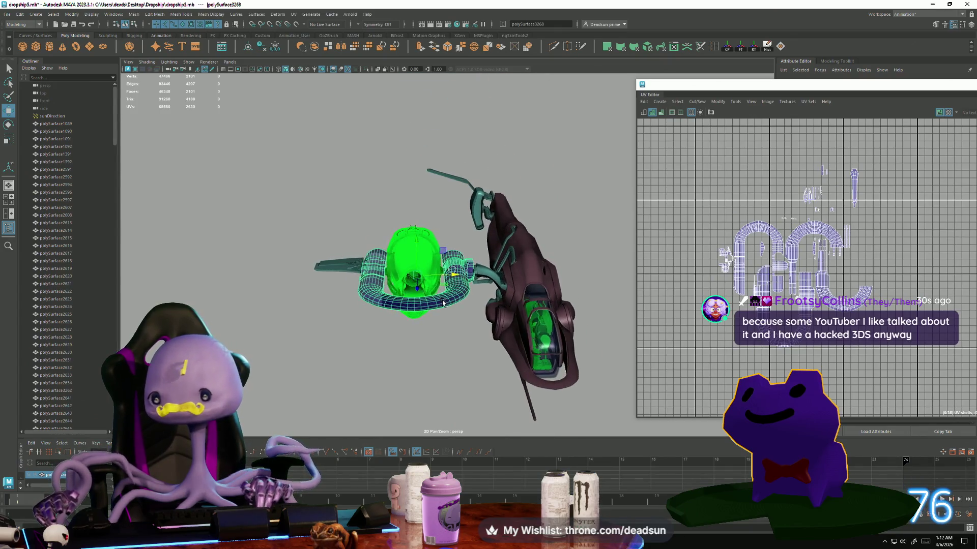
Step: Zoom the UV Editor and drag its window to screen centre so the UV Toolkit shows
scroll(719, 249, up, 2)
scroll(734, 283, up, 1)
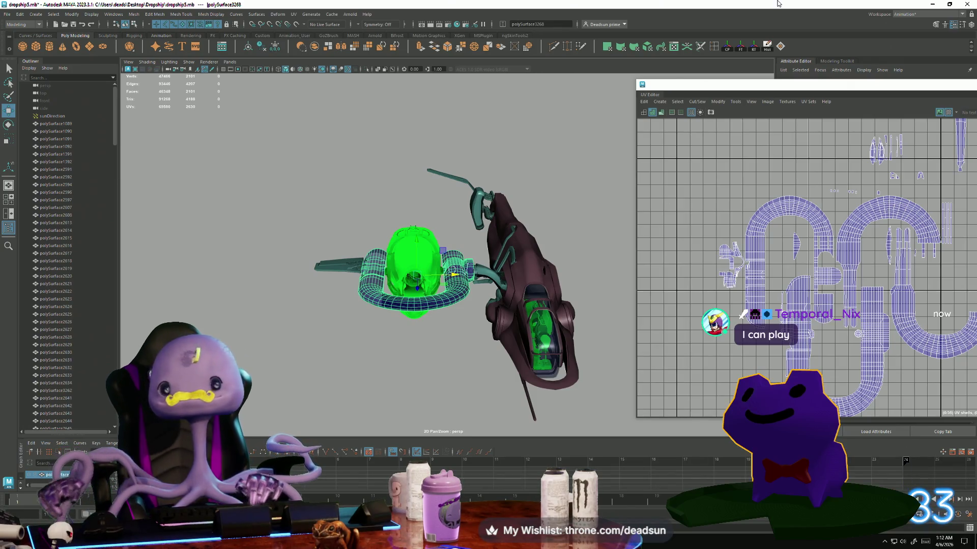
click(20, 26)
click(27, 48)
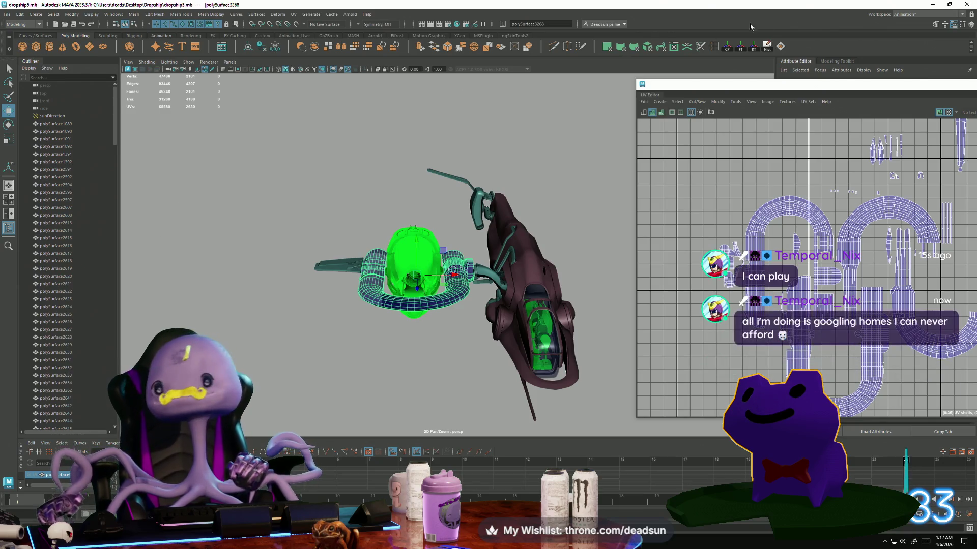
mouse_move(838, 91)
mouse_down()
mouse_move(481, 103)
mouse_move(384, 123)
mouse_up()
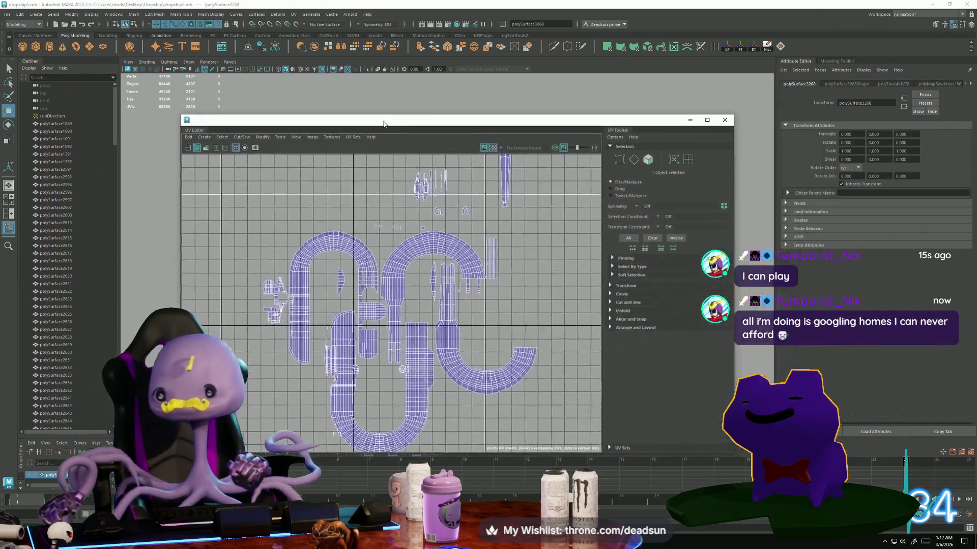
Step: Close the UV Editor and clear the selection in the viewport
click(727, 123)
alt+drag(406, 255, 264, 310)
scroll(255, 314, up, 5)
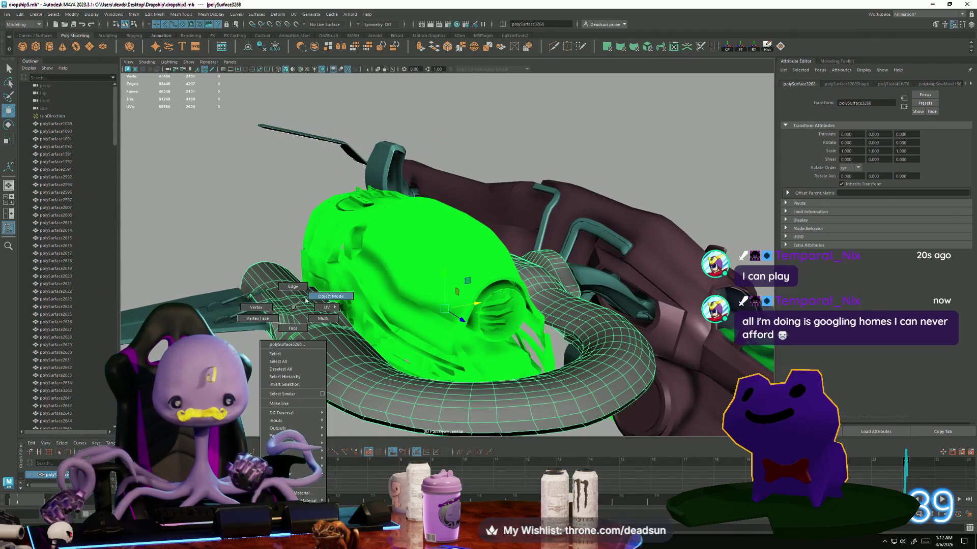
click(300, 356)
alt+drag(300, 356, 278, 178)
click(351, 356)
mouse_move(351, 356)
alt+mouse_down()
mouse_move(386, 284)
mouse_move(352, 351)
mouse_move(283, 356)
alt+mouse_up()
Step: Save the dropship5.mb scene and accept the invitation to play PEAK
click(11, 16)
click(31, 45)
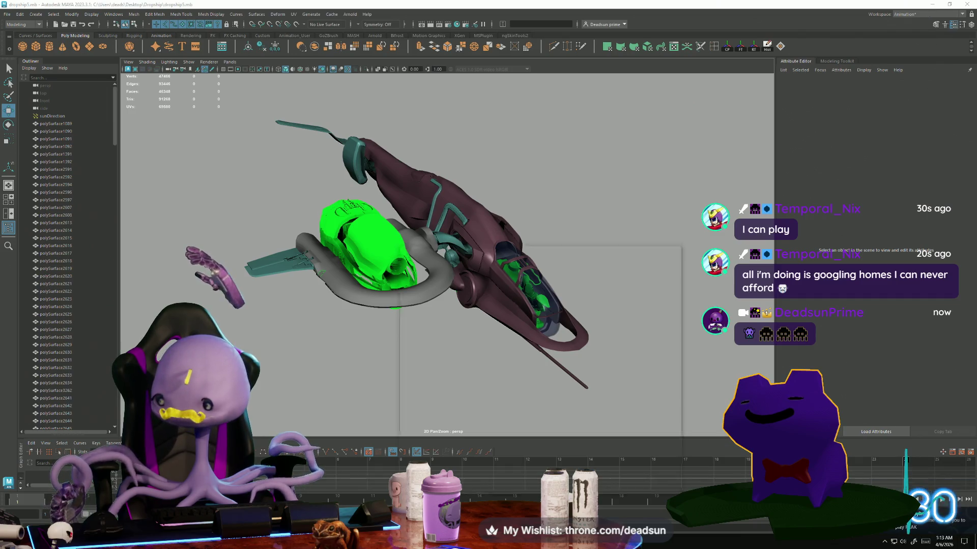
click(526, 441)
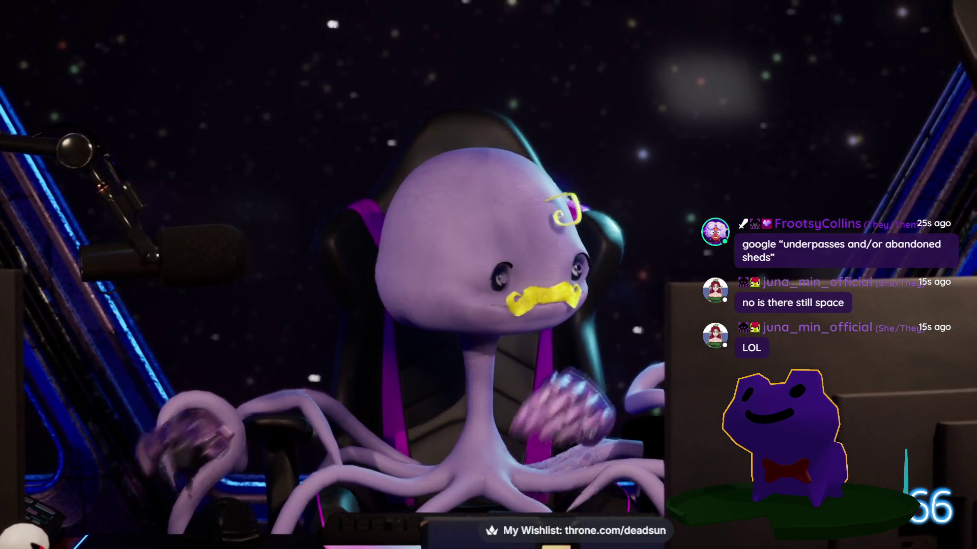
key(alt+Tab)
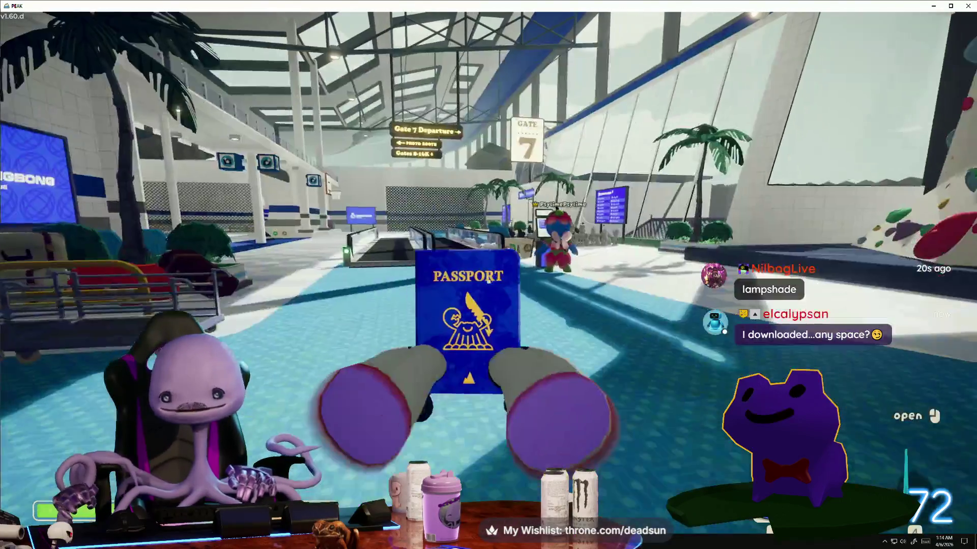
Step: Board at the Gate 7 kiosk and choose Custom Run on the boarding pass
key(Escape)
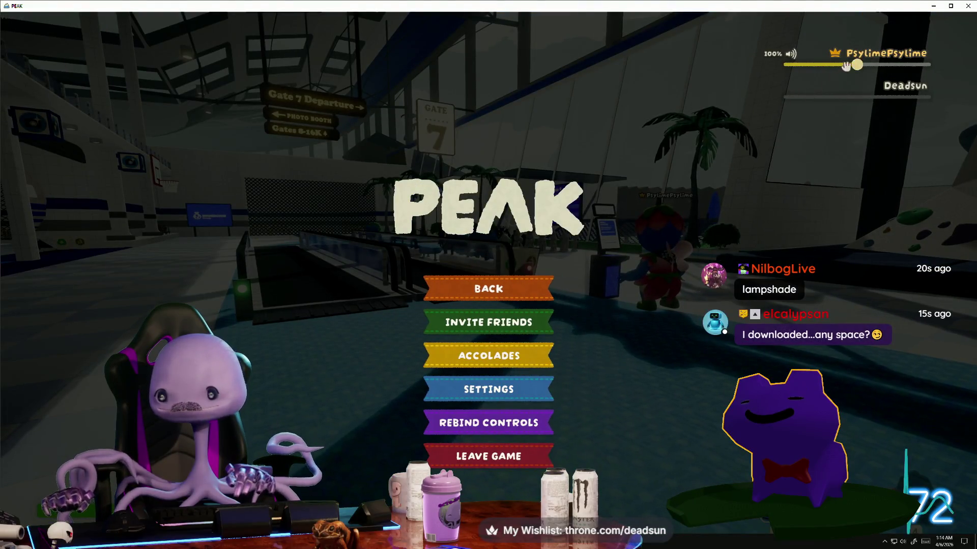
key(Escape)
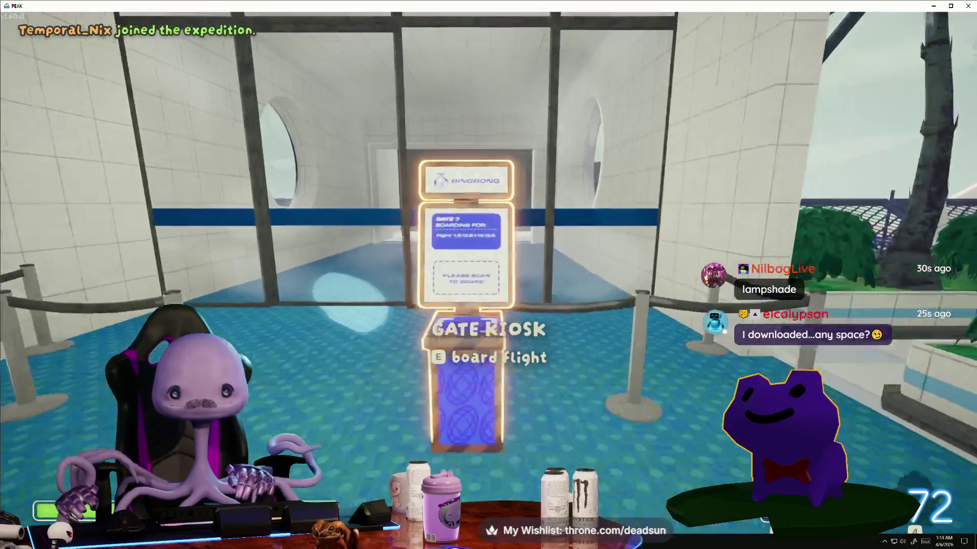
key(e)
click(557, 285)
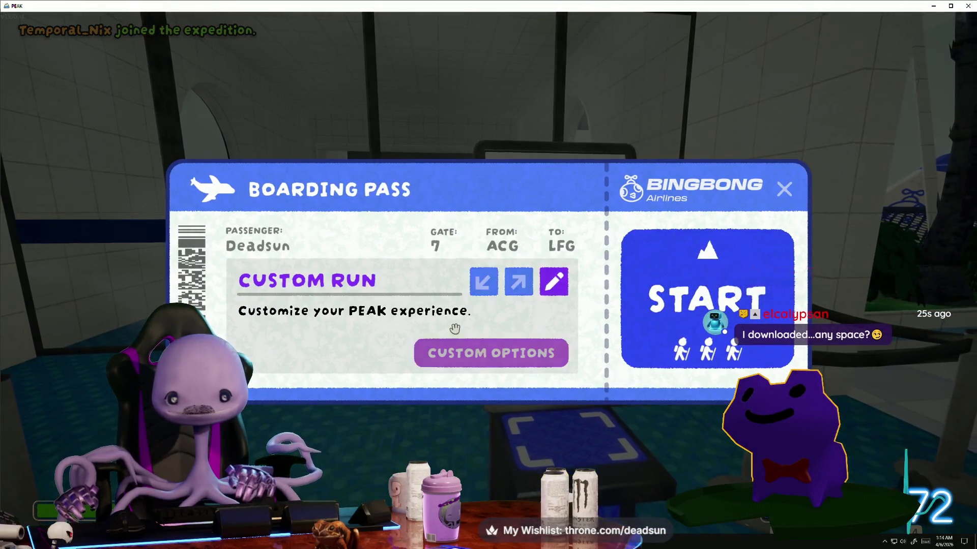
Step: In the custom run options, set Climbing Stamina Usage to High and enable Grapple Mode
click(447, 351)
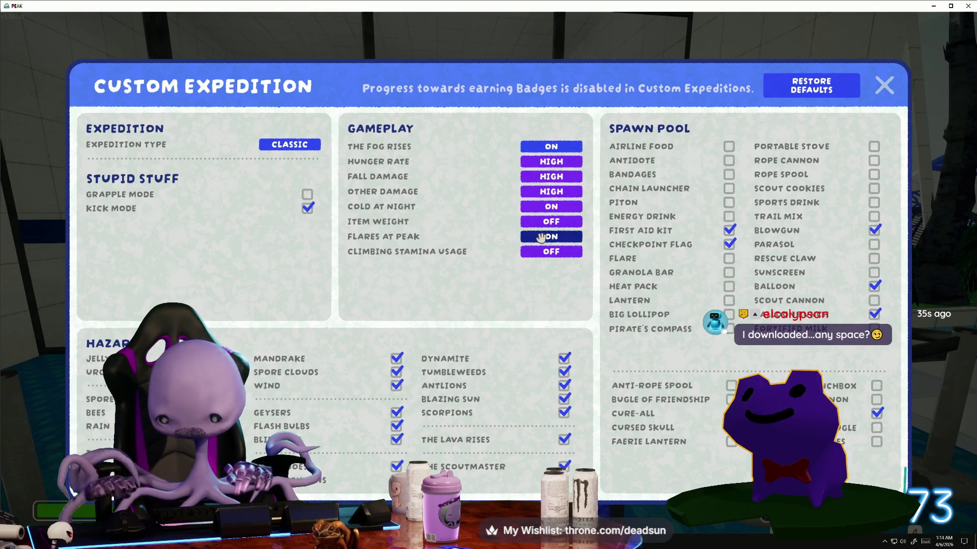
key(XF86AudioPlay)
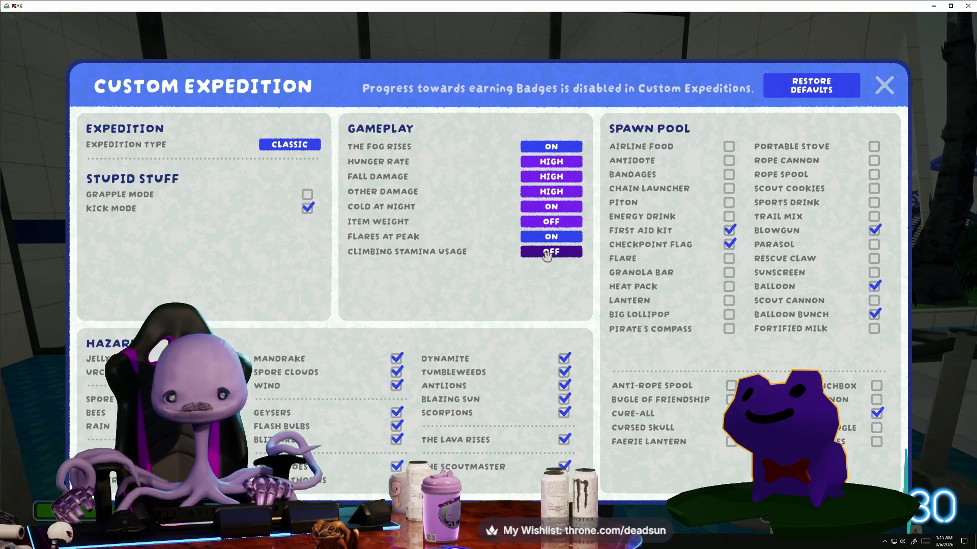
click(547, 256)
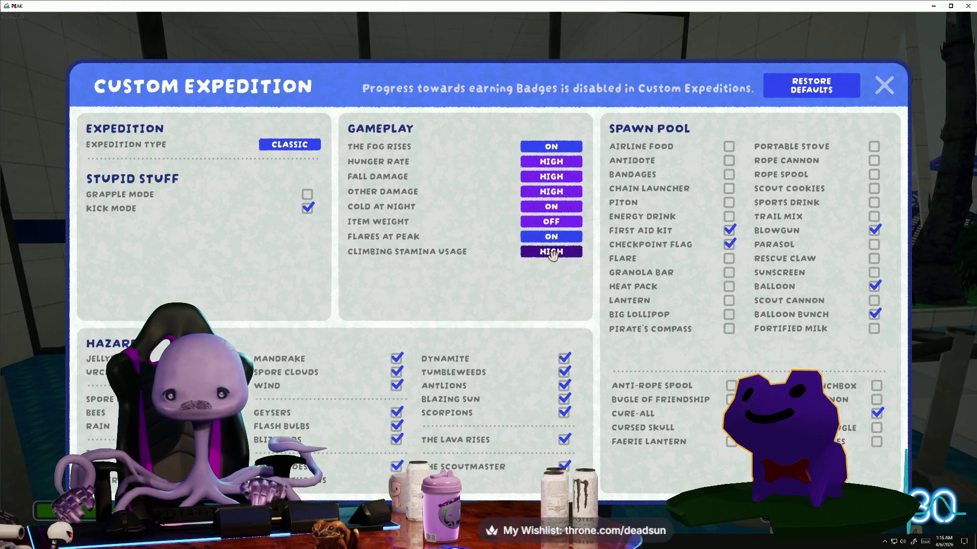
click(307, 194)
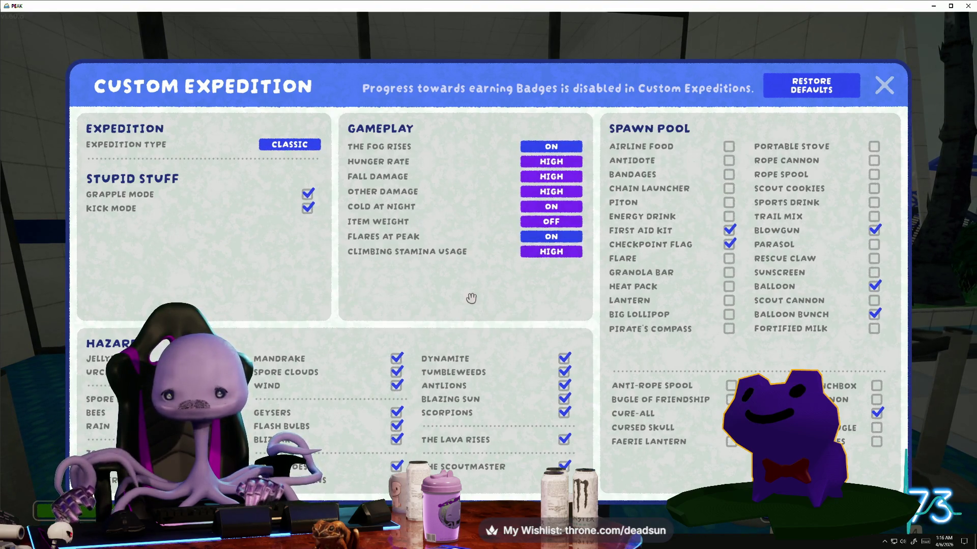
click(884, 86)
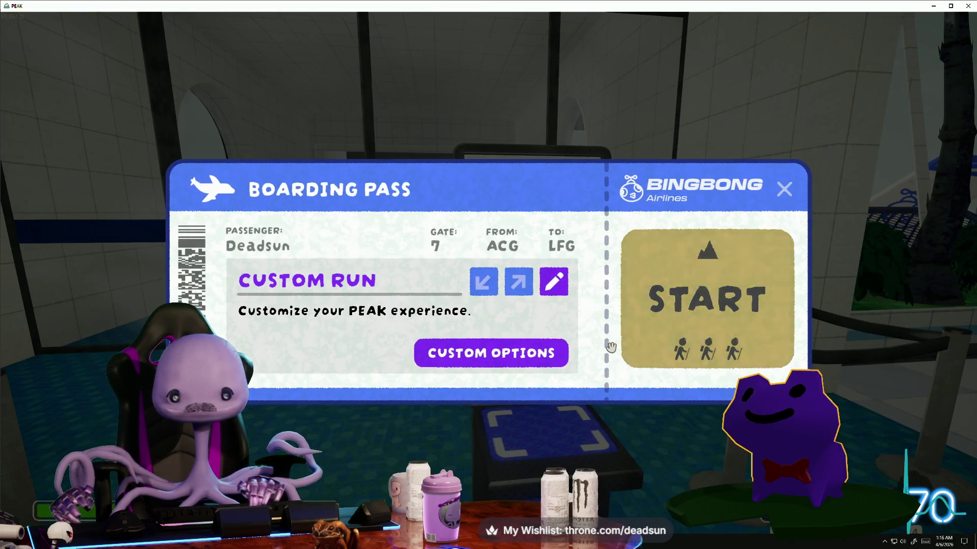
Step: Start the custom expedition from the boarding pass and bring up the pause menu
click(651, 329)
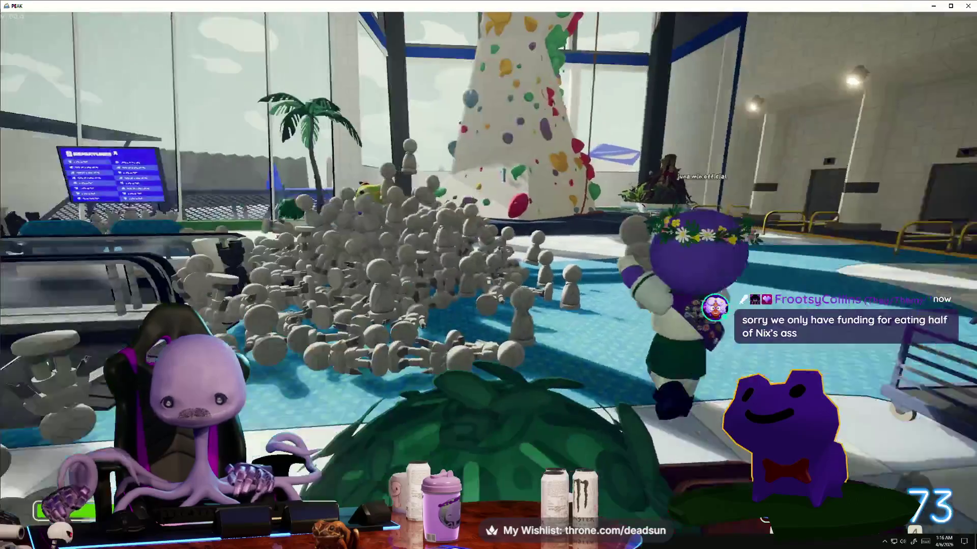
key(Escape)
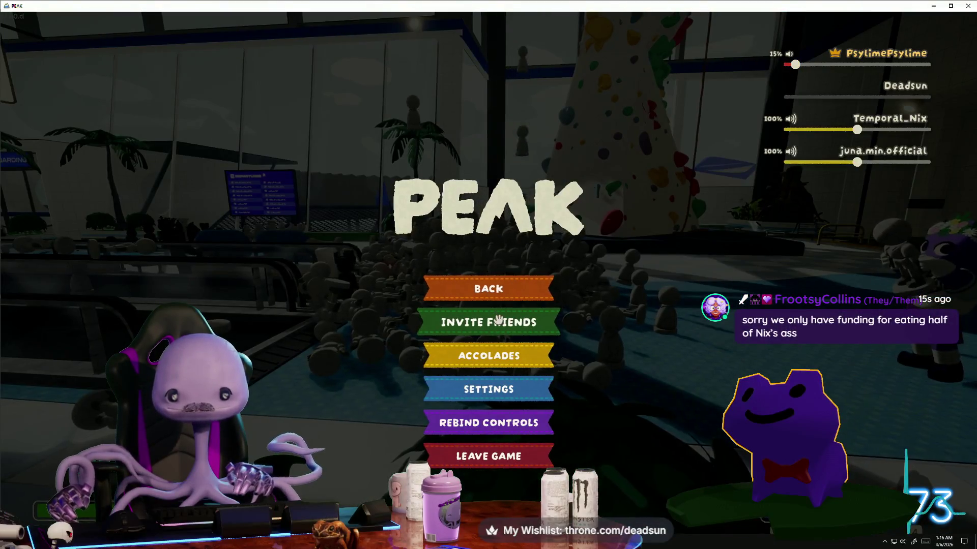
Step: Invite a friend to the PEAK game, then search the invite list by name and clear the search
click(498, 320)
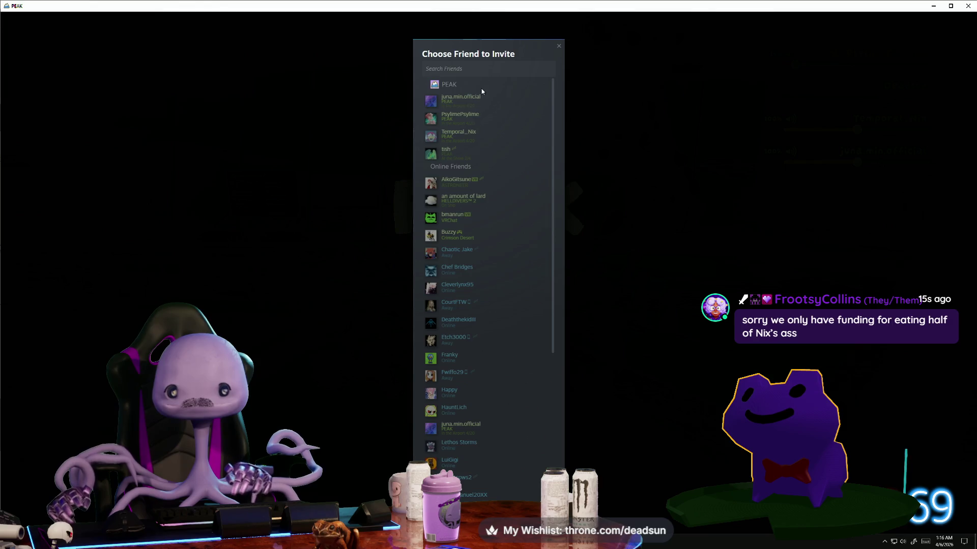
click(449, 159)
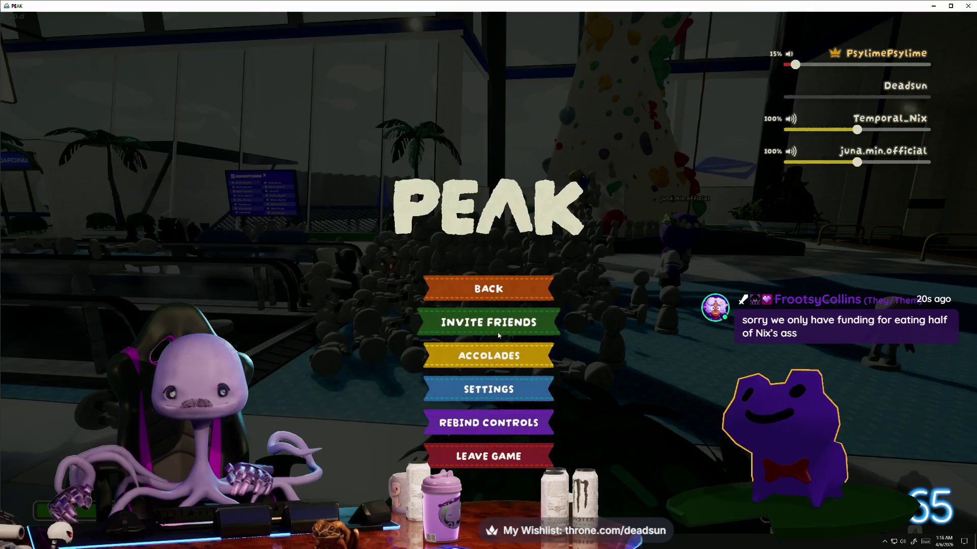
click(496, 321)
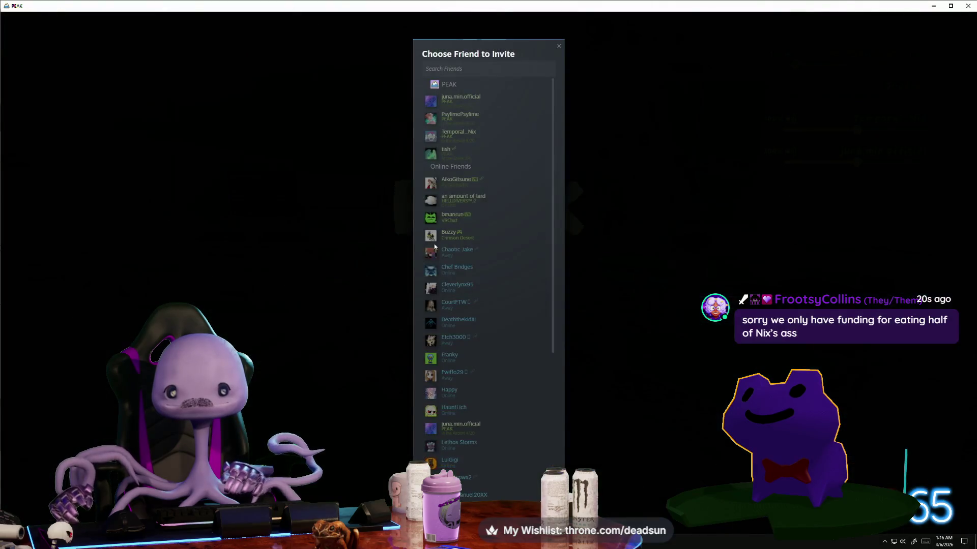
click(508, 68)
text(cy)
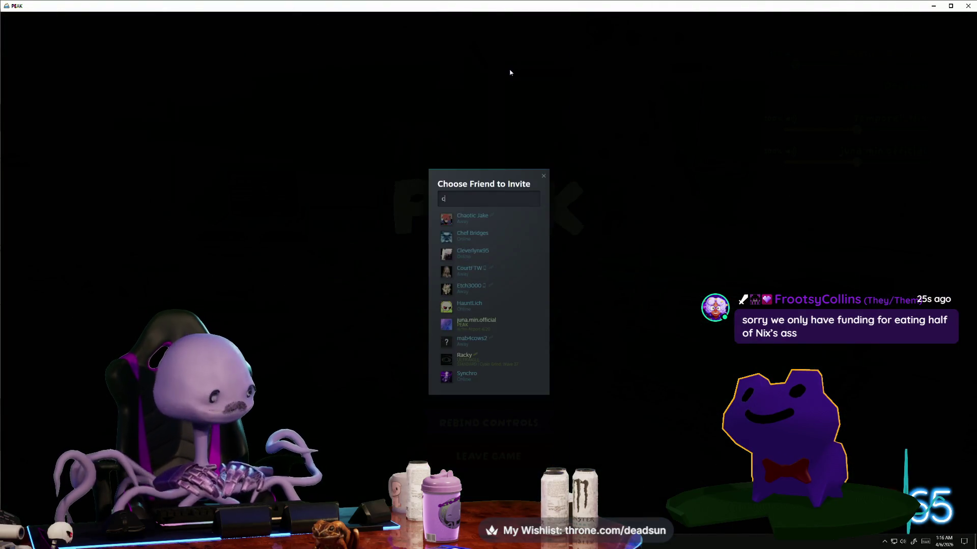
key(BackSpace)
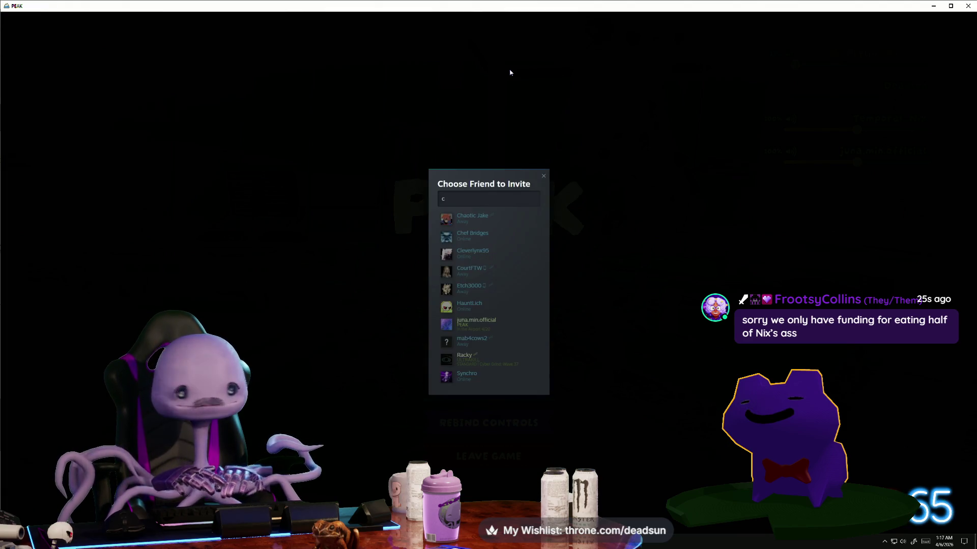
key(BackSpace)
text(ec)
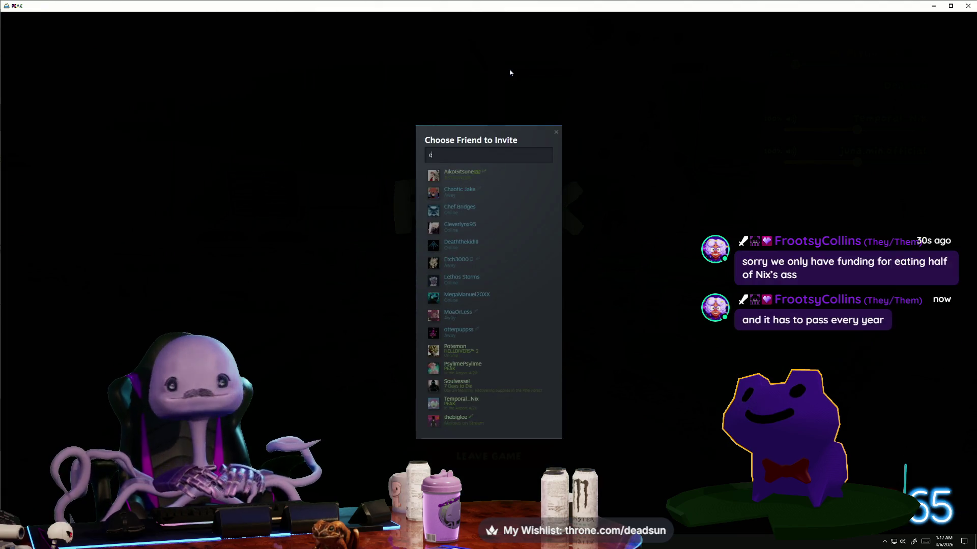
key(BackSpace)
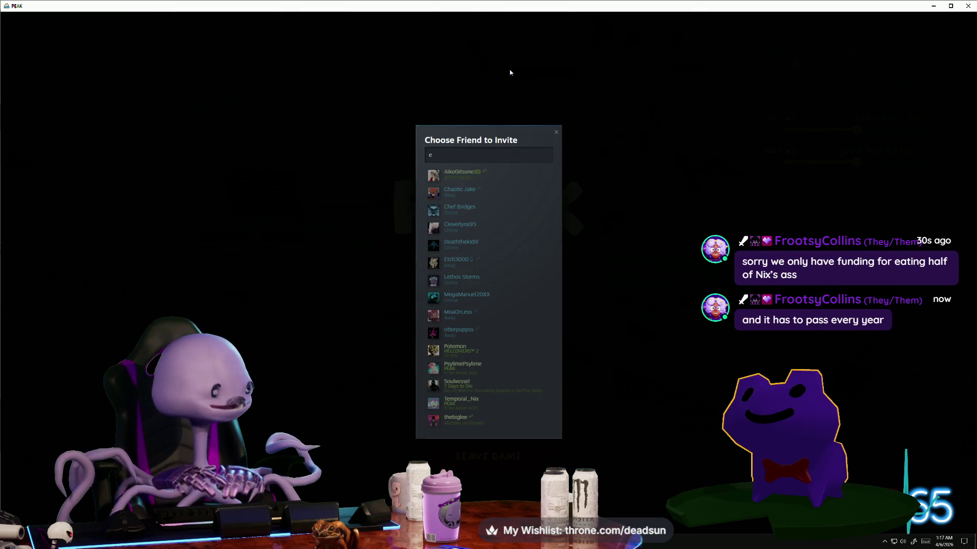
key(BackSpace)
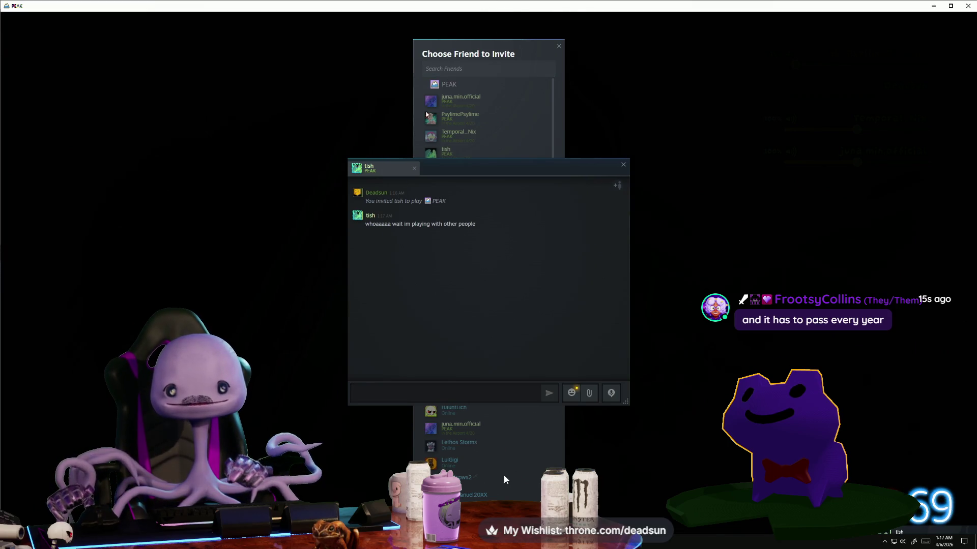
Step: Send the friend ':___: play', 'n okay' and 'sorry' in chat, then close the chat and invite list
click(406, 331)
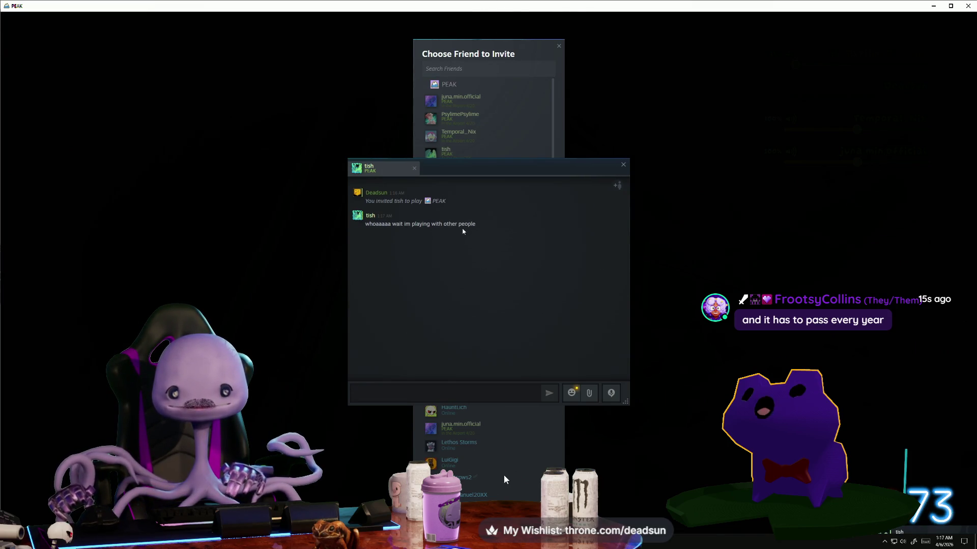
text(:___: p)
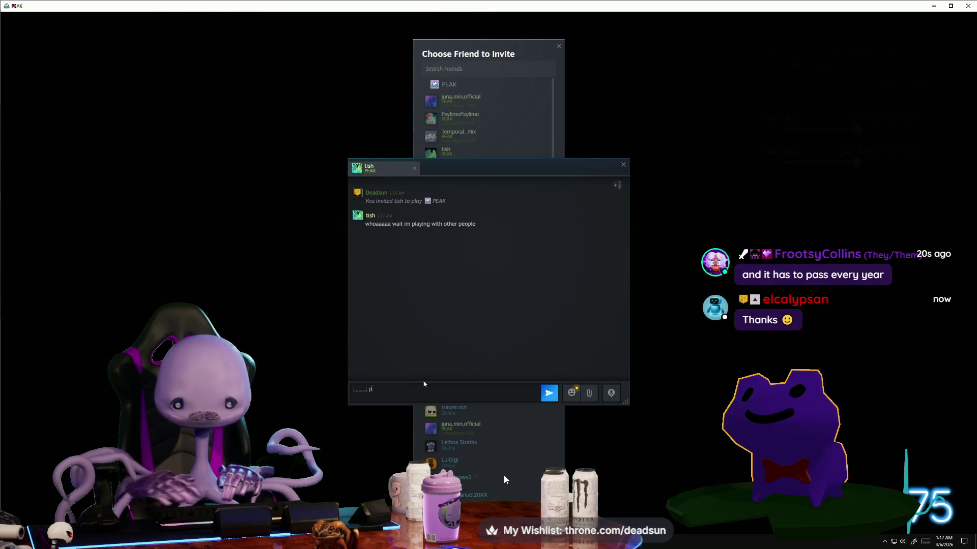
text(lay)
key(Return)
text(ok)
key(BackSpace)
key(BackSpace)
key(BackSpace)
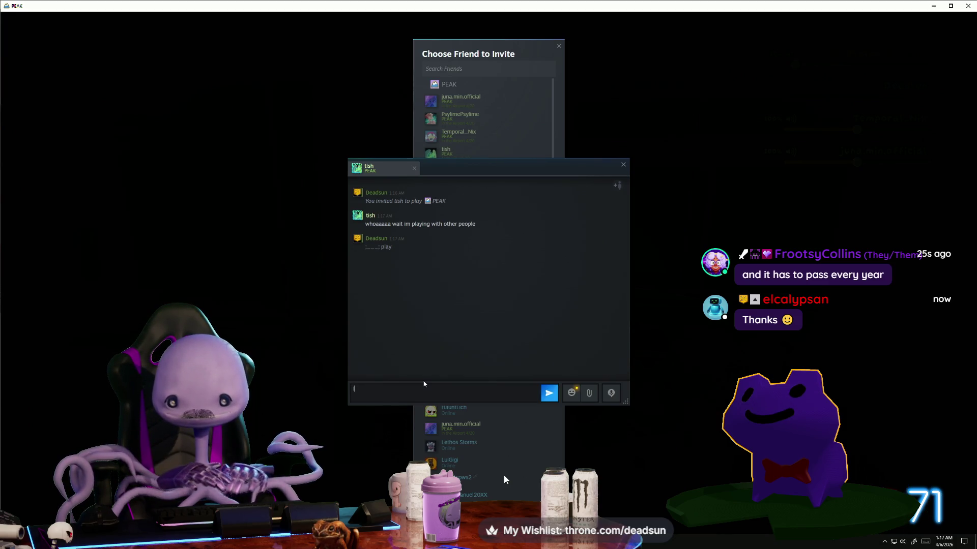
text(n okay)
key(Return)
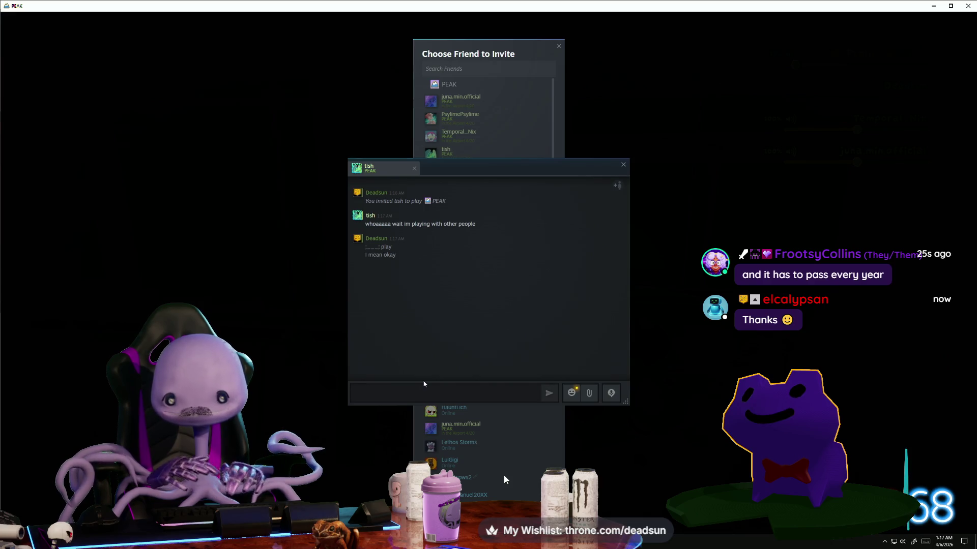
text(sorry)
key(Return)
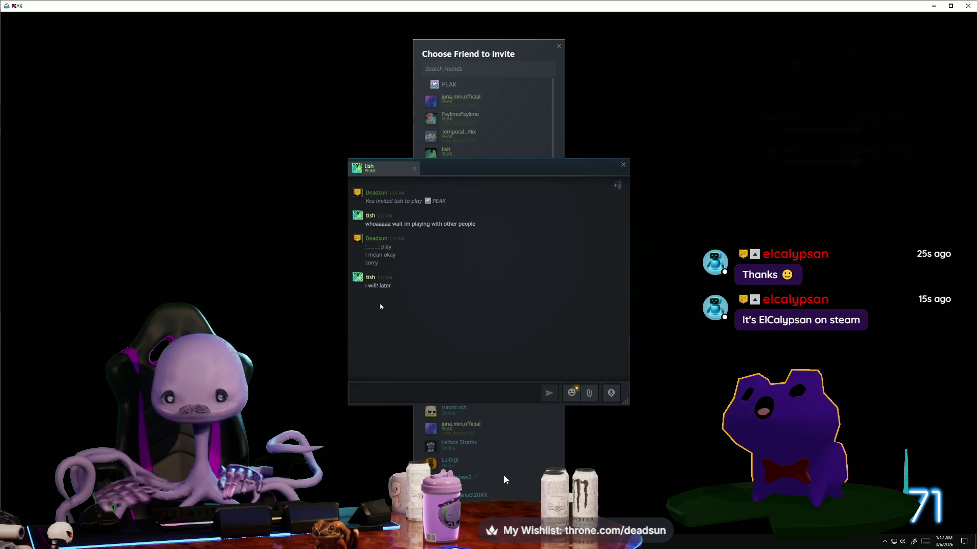
click(620, 169)
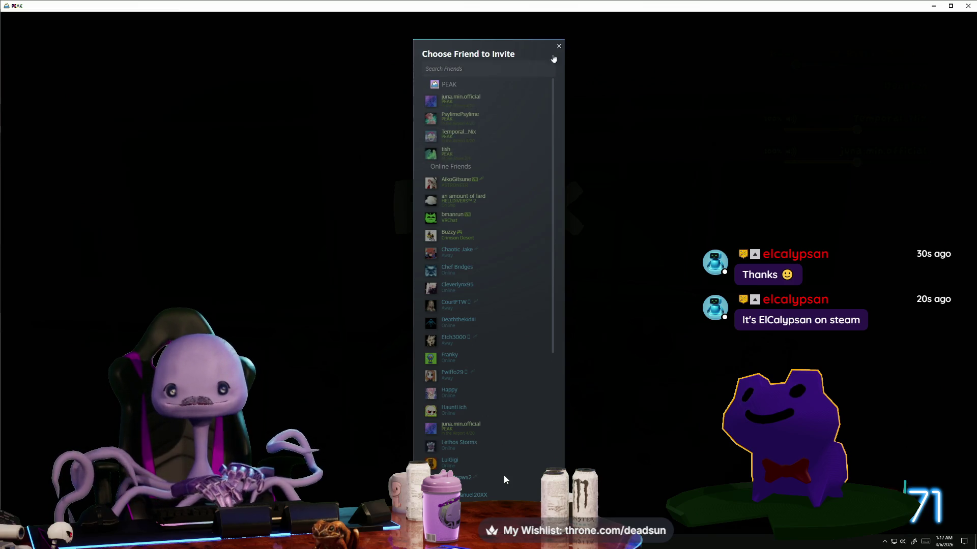
click(559, 46)
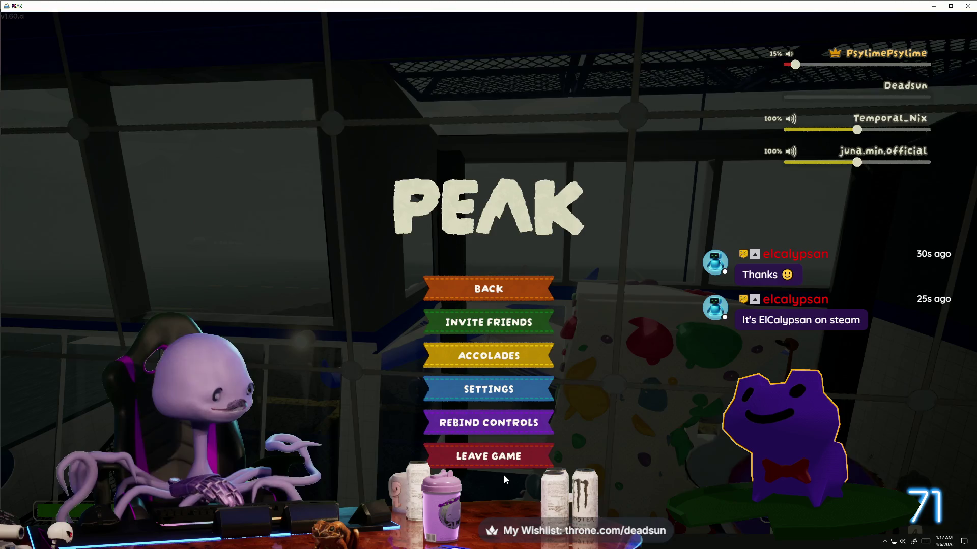
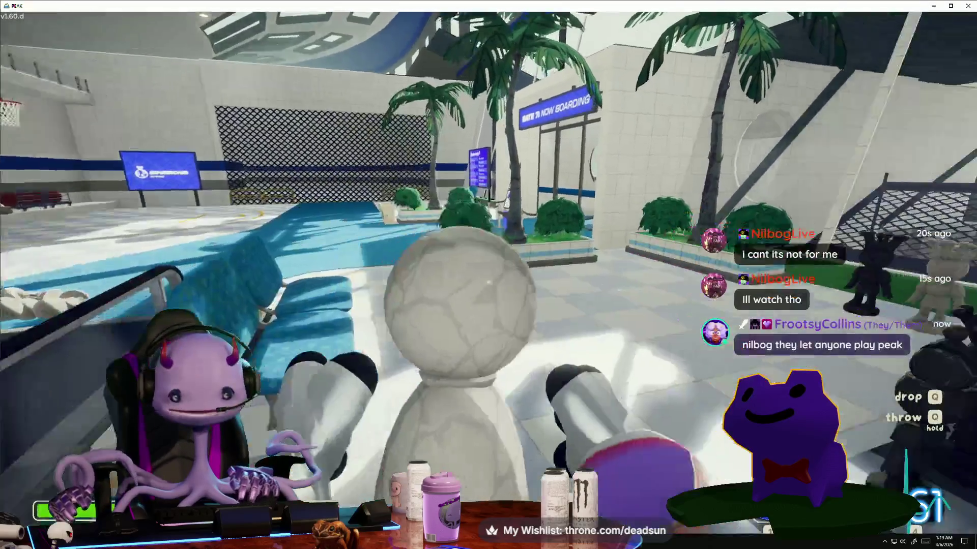
Step: Walk past the chess pawn, the Arrivals/Exit sign and the poolside planter, then pause the game
key(w)
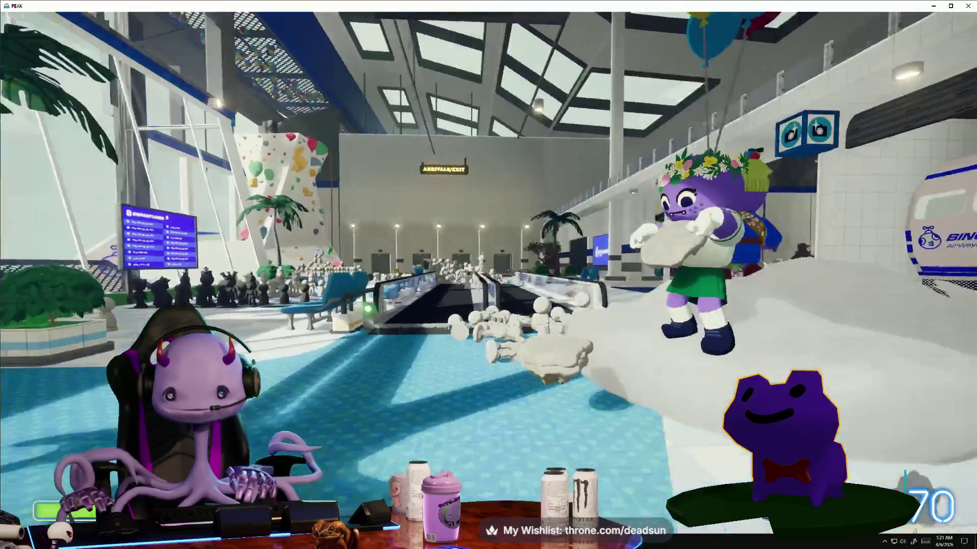
key(w)
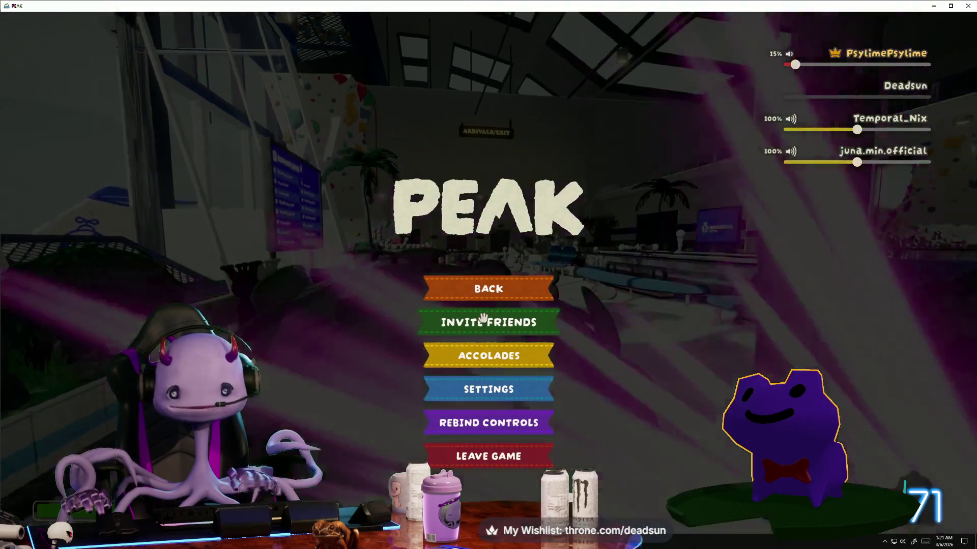
key(w)
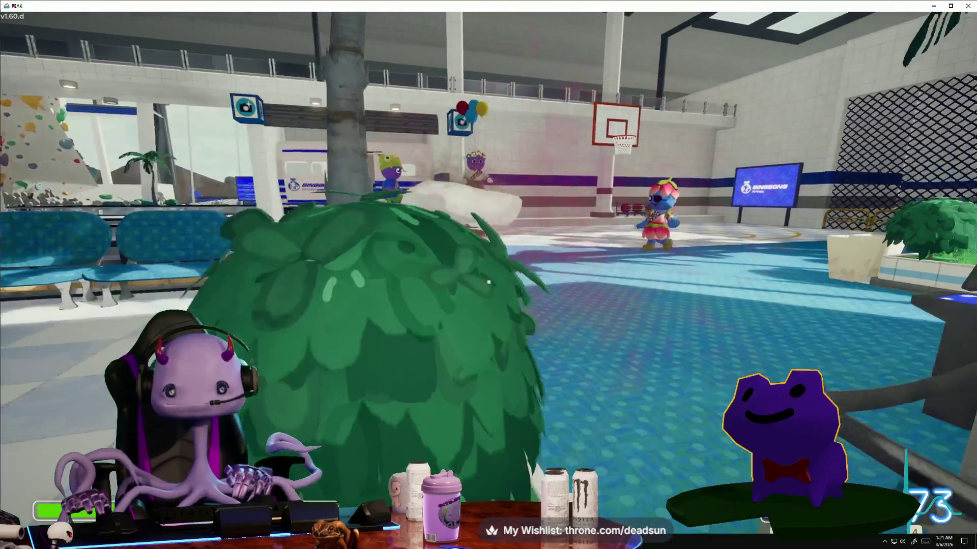
key(d)
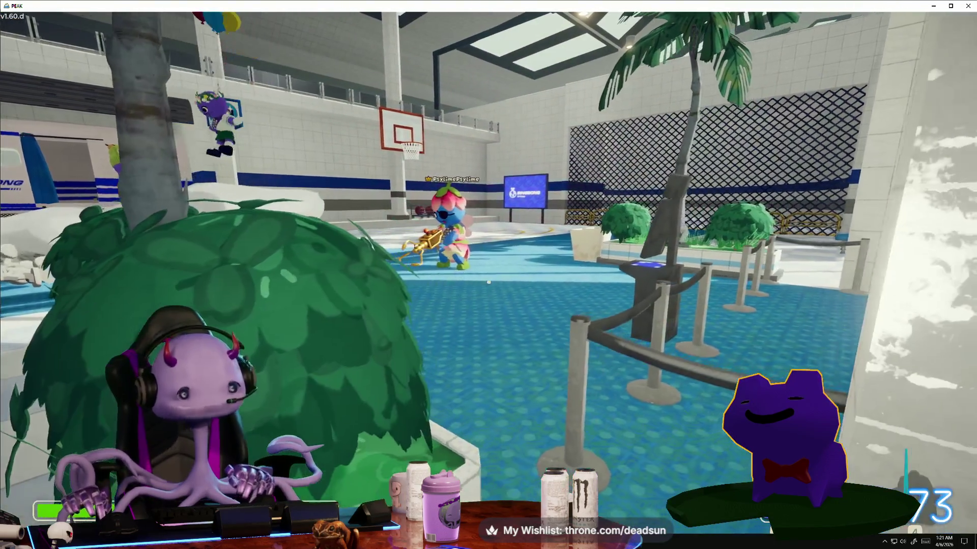
key(a)
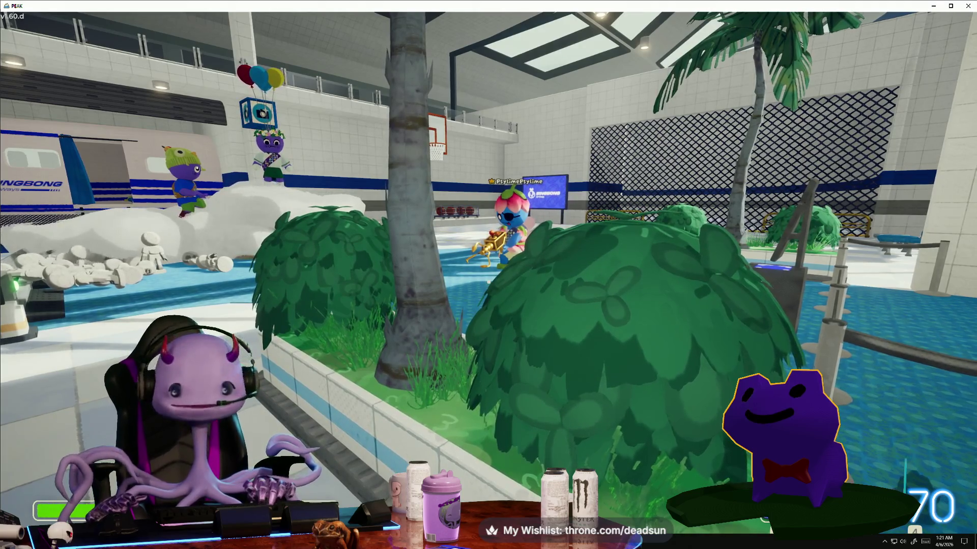
key(Escape)
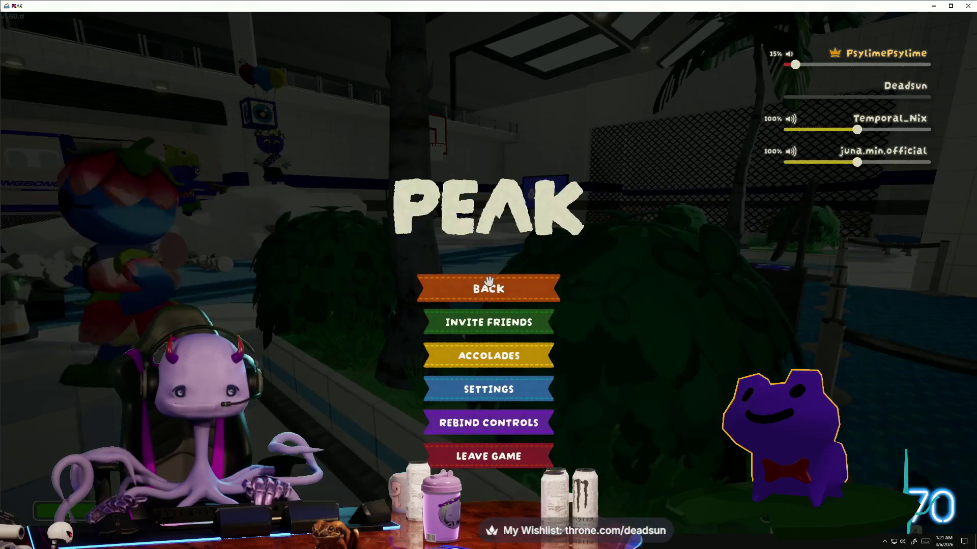
Step: Send a lobby invite to a friend from the Choose Friend to Invite list
click(470, 324)
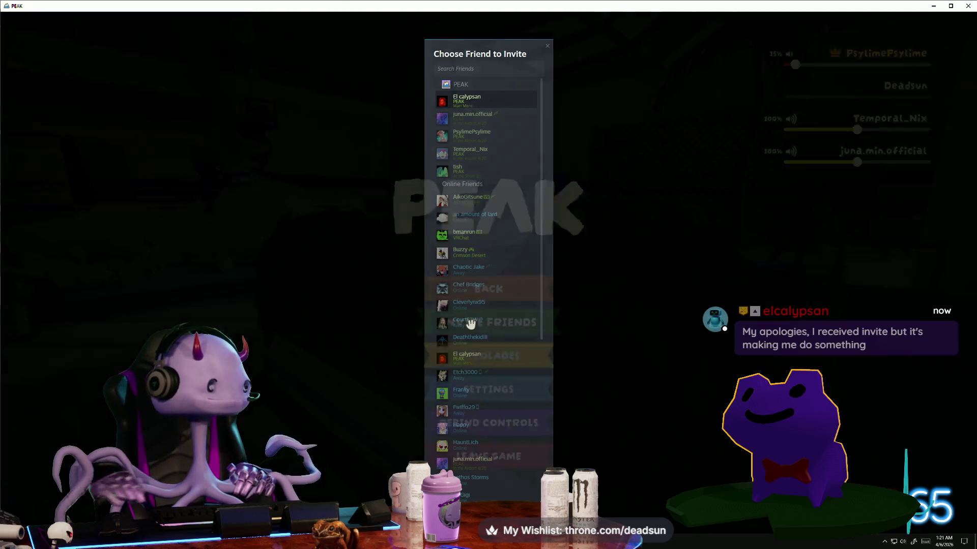
click(472, 106)
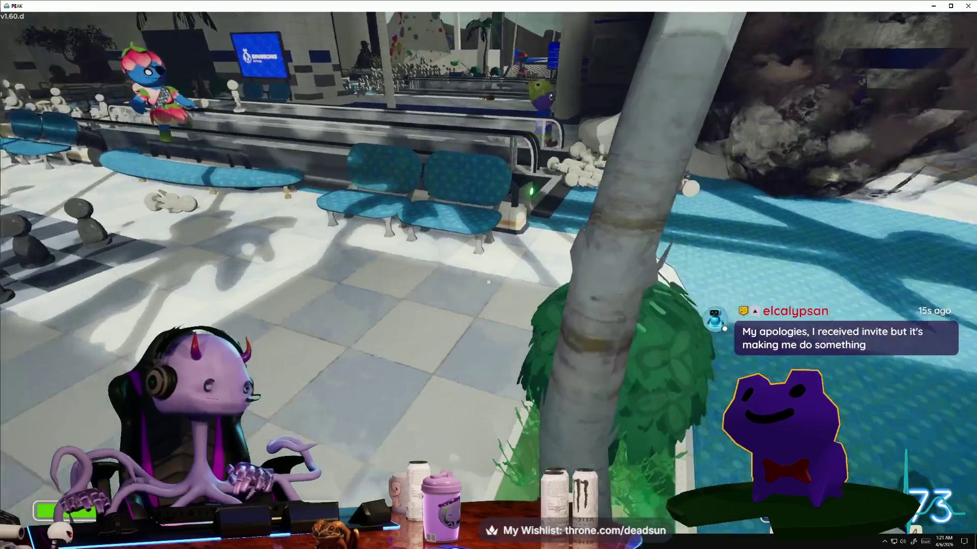
Step: Back around the tree to view the snow pile and players, briefly pausing and resuming
key(s)
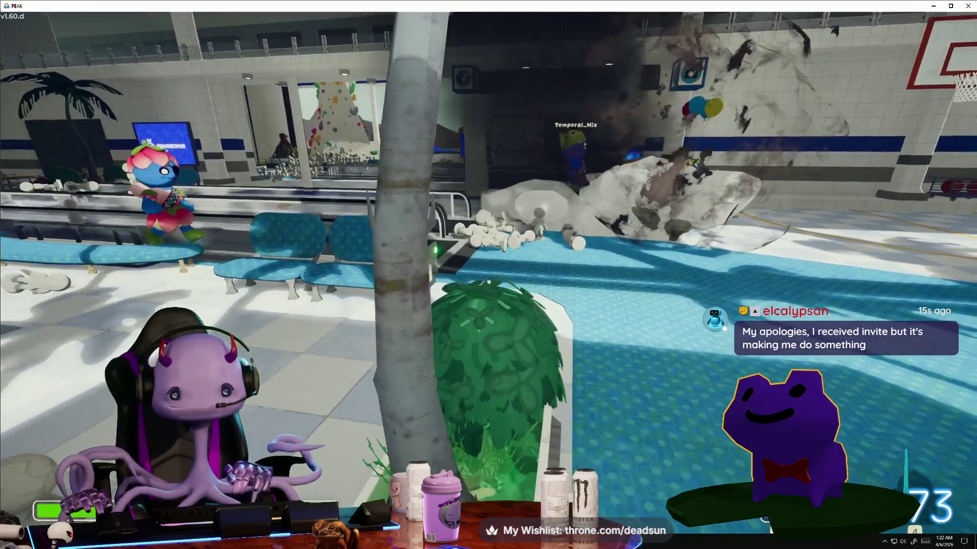
key(s)
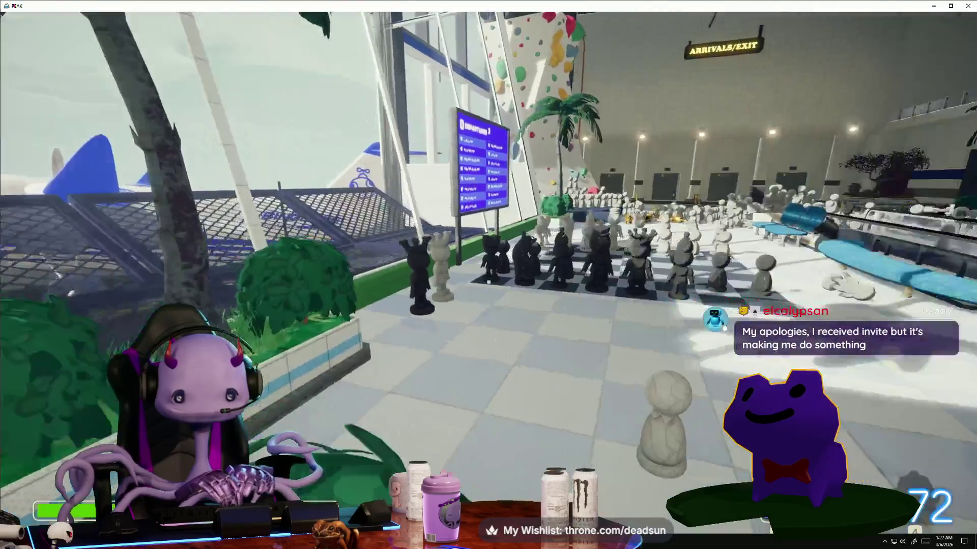
key(s)
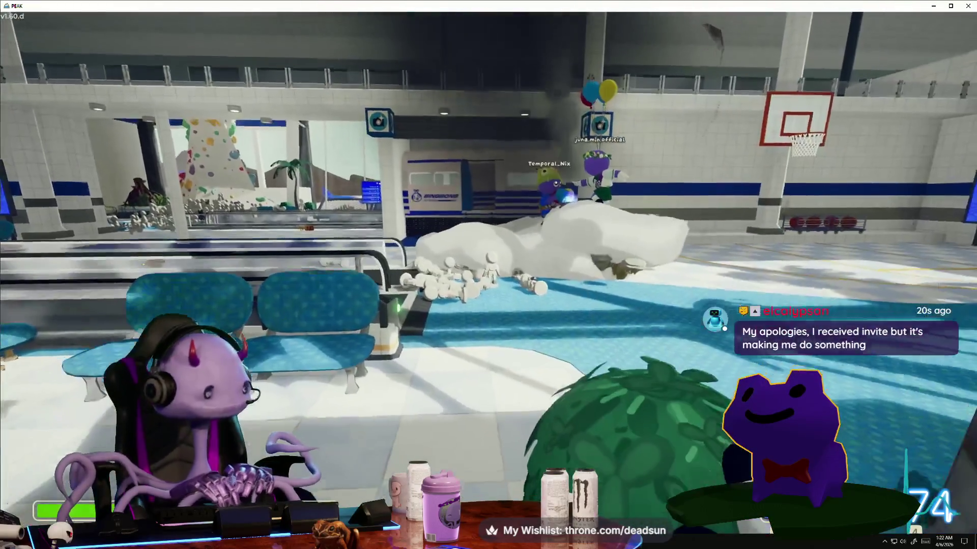
key(s)
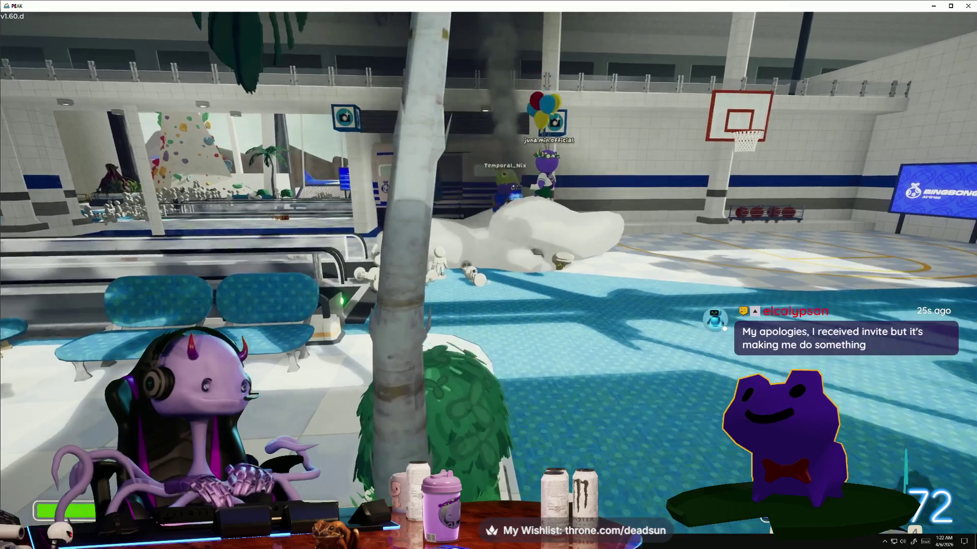
key(Escape)
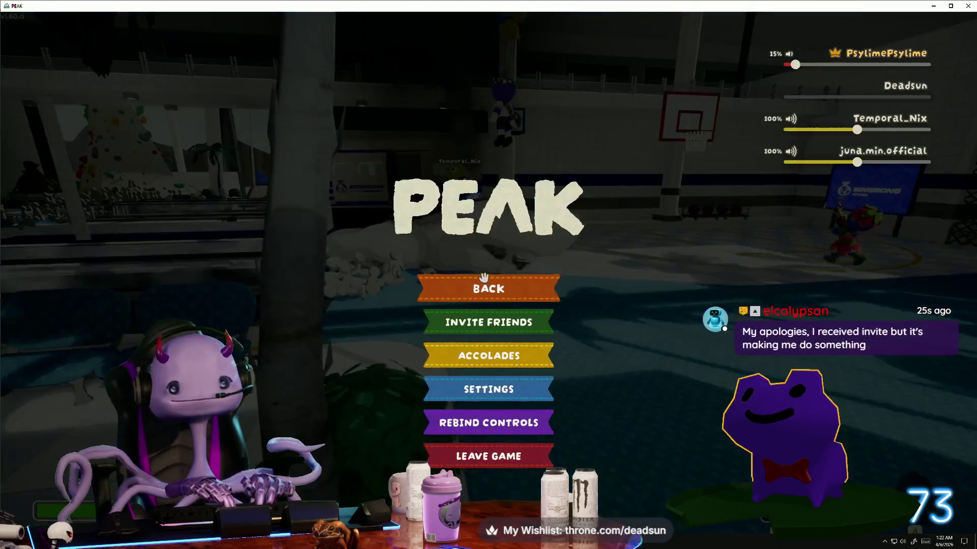
key(Escape)
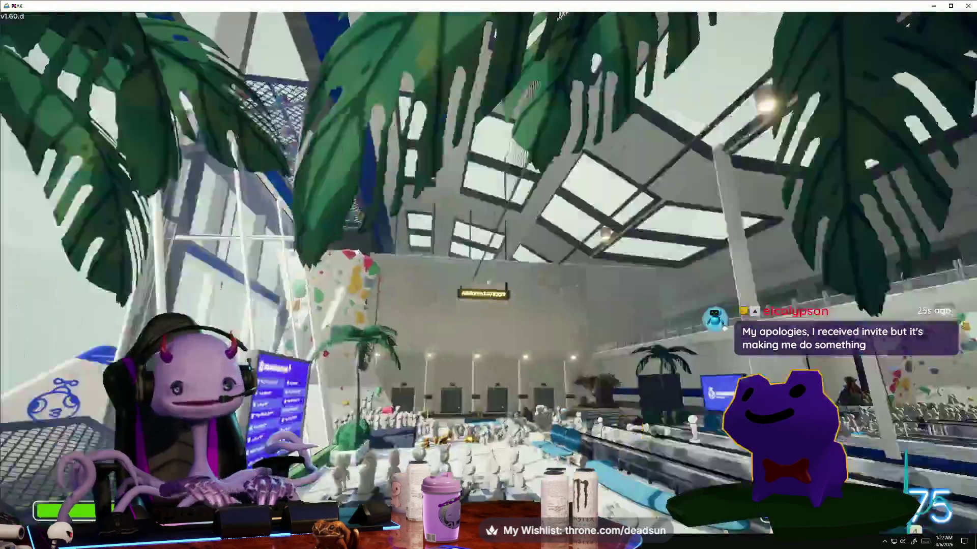
Step: Cross the chess board past the fallen bishop to the palm tree and white block under Gate 7
key(w)
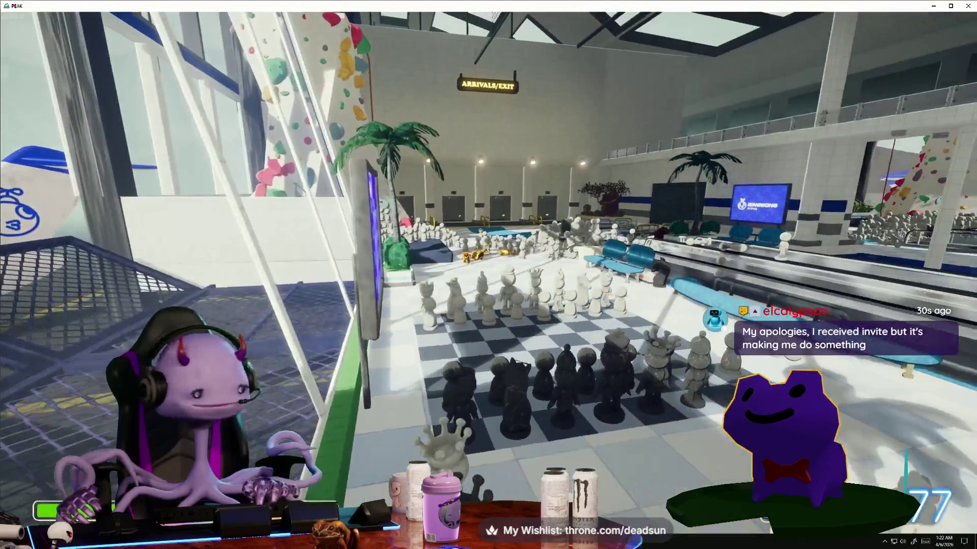
key(w)
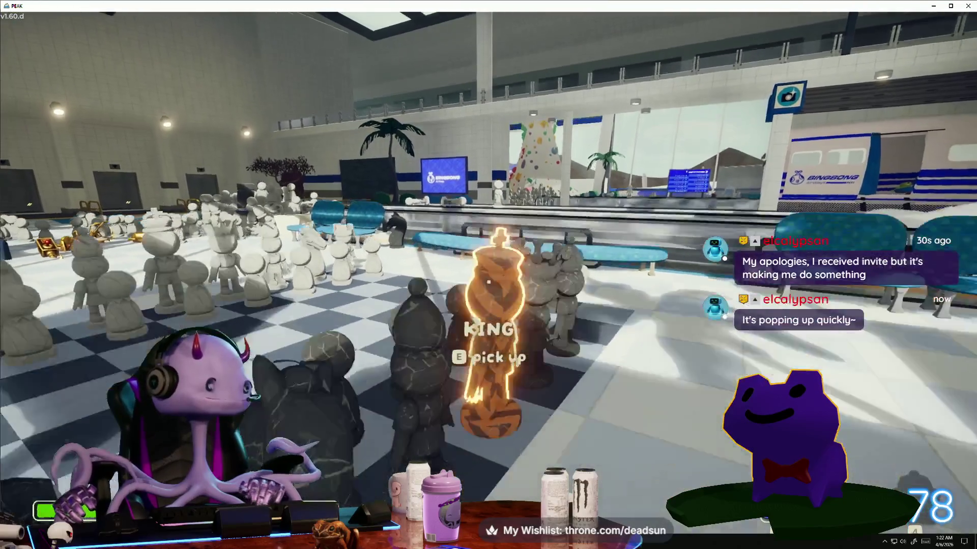
key(w)
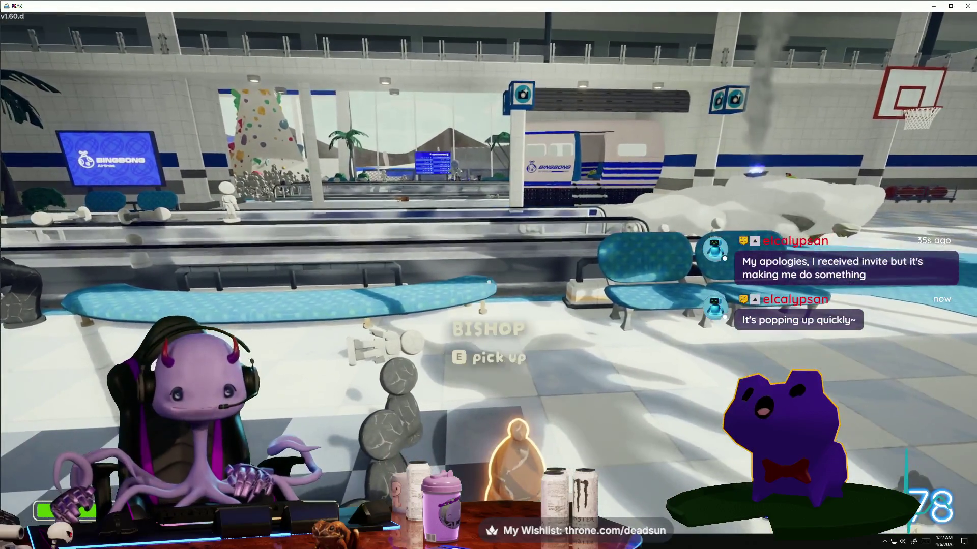
key(w)
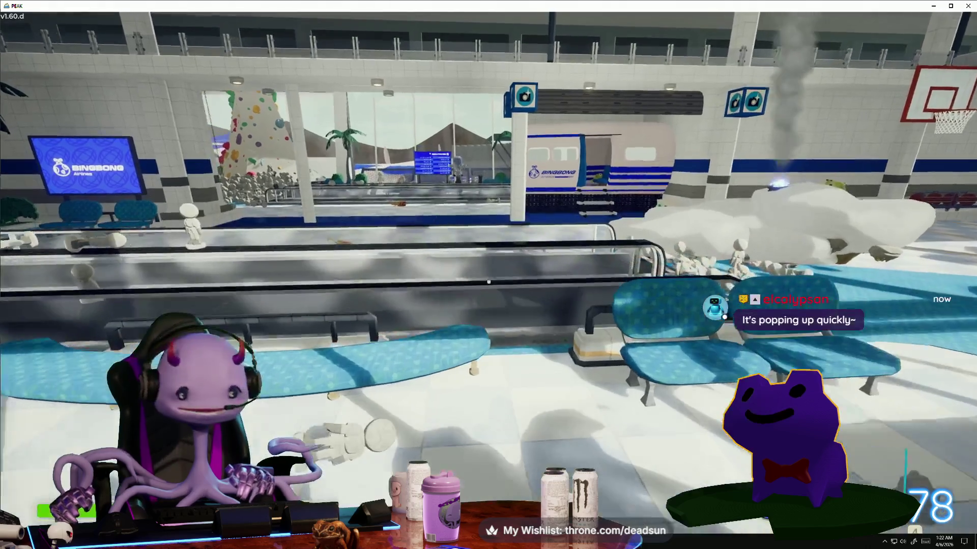
key(w)
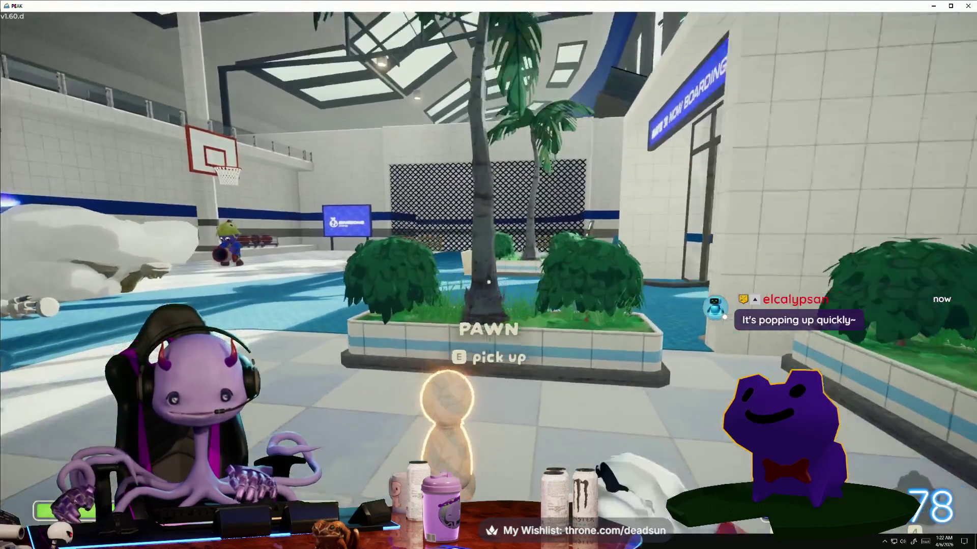
key(w)
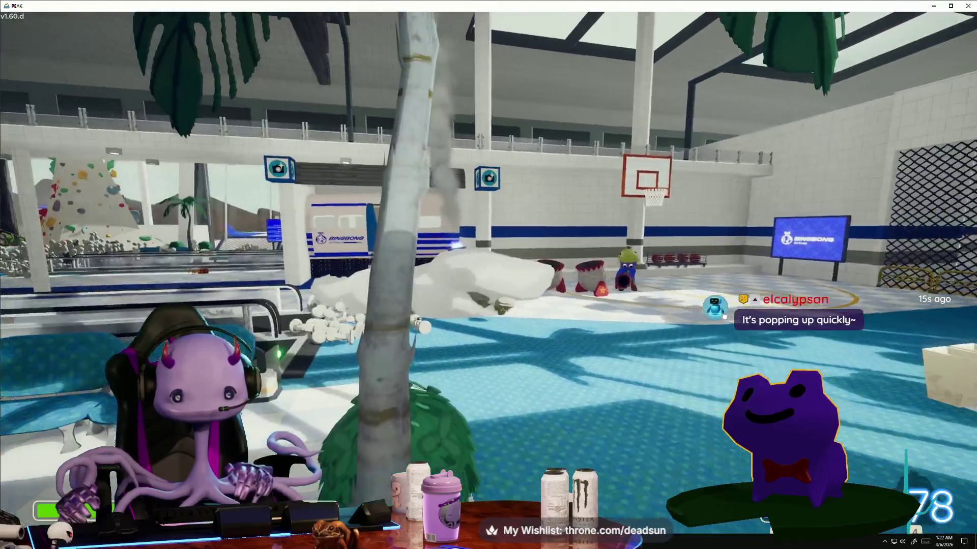
key(s)
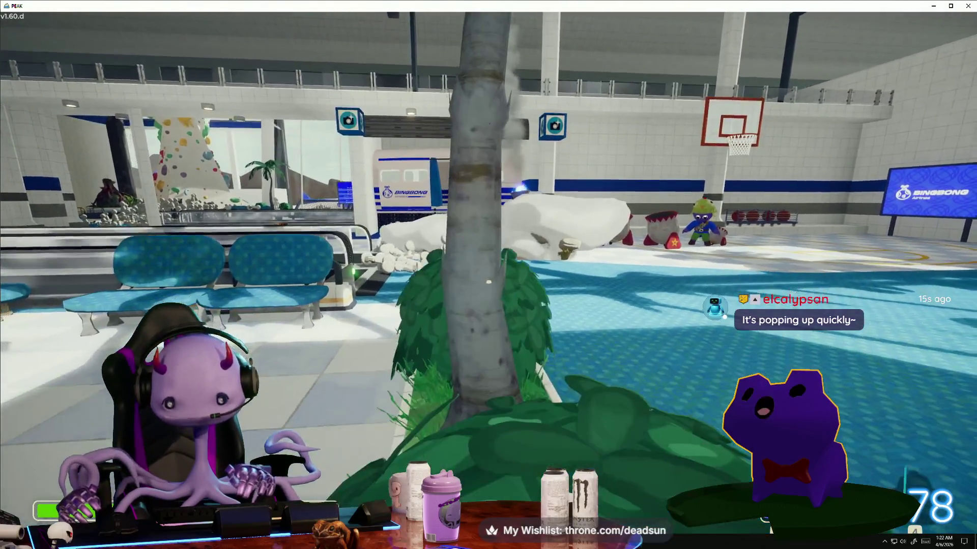
key(w)
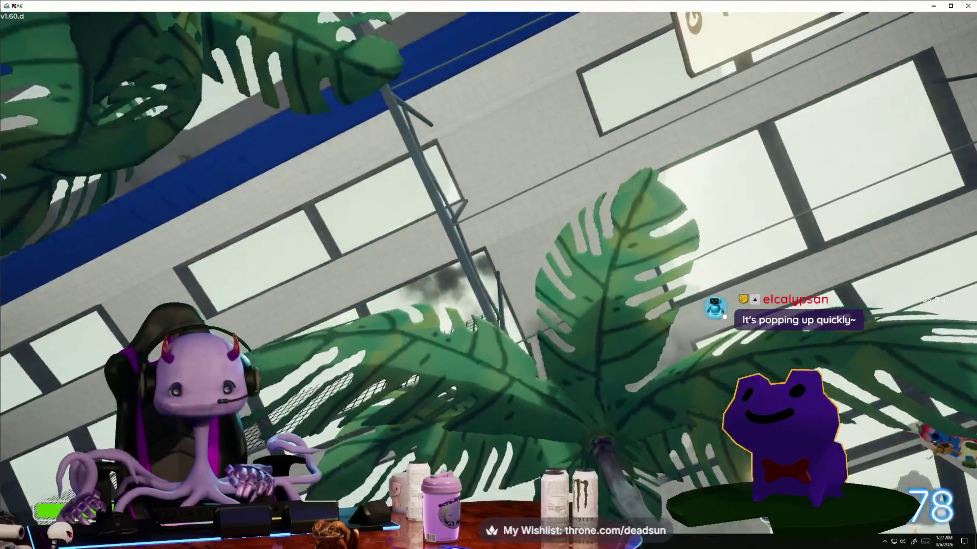
key(w)
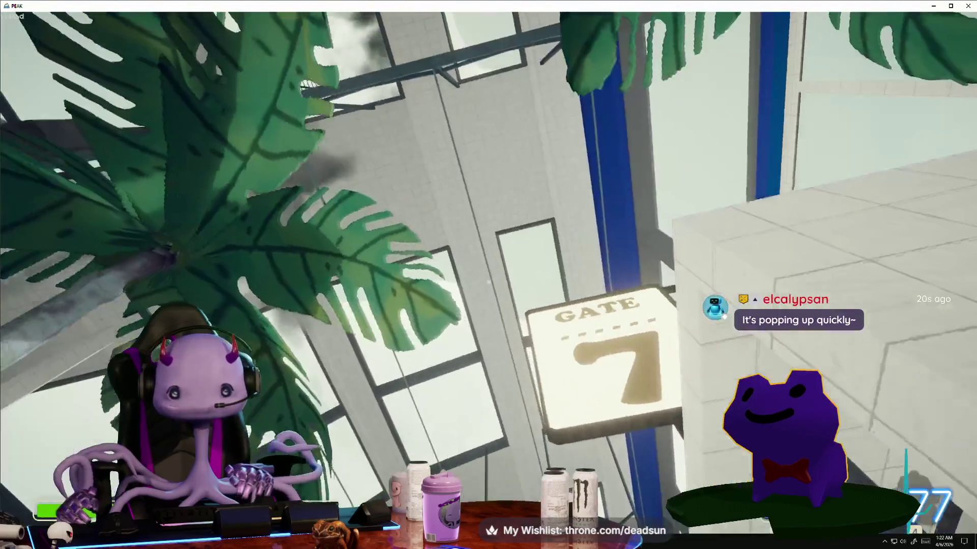
key(w)
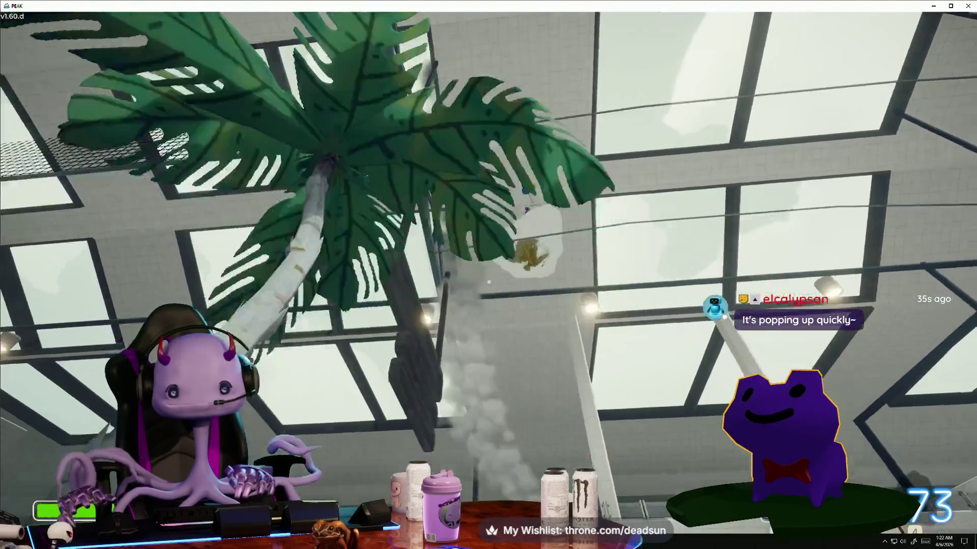
Step: Invite a friend from the pause menu's friend list, resume play, then switch to the Maya dropship scene
key(Escape)
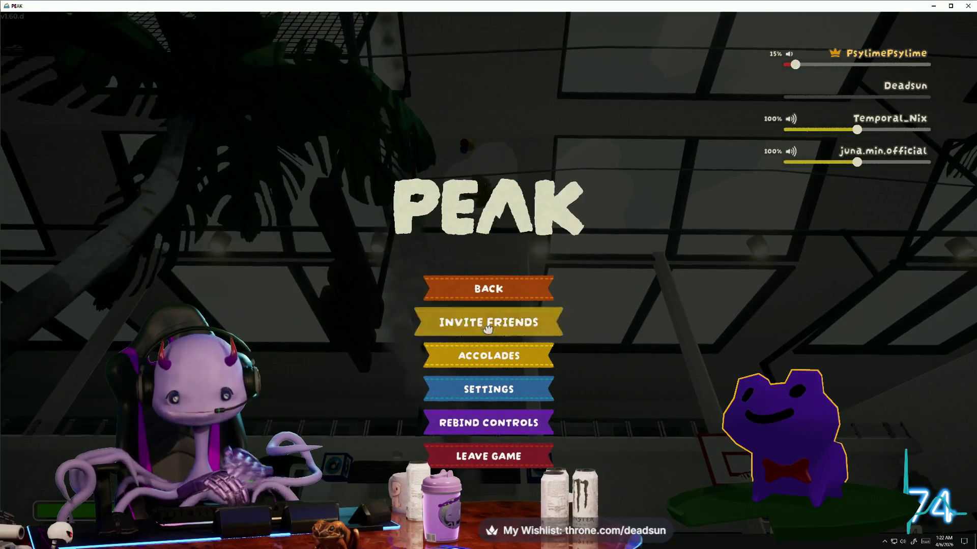
click(488, 322)
key(shift+Tab)
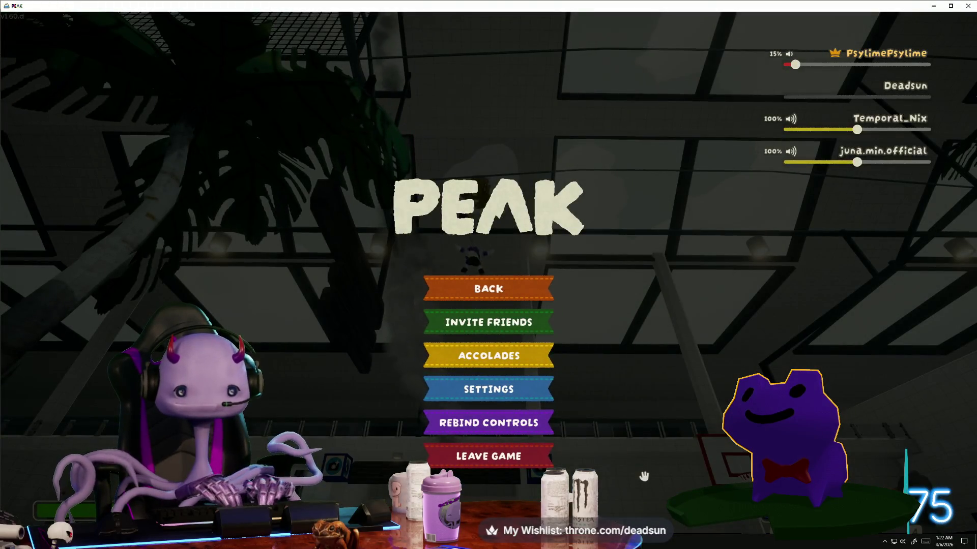
click(466, 323)
click(473, 98)
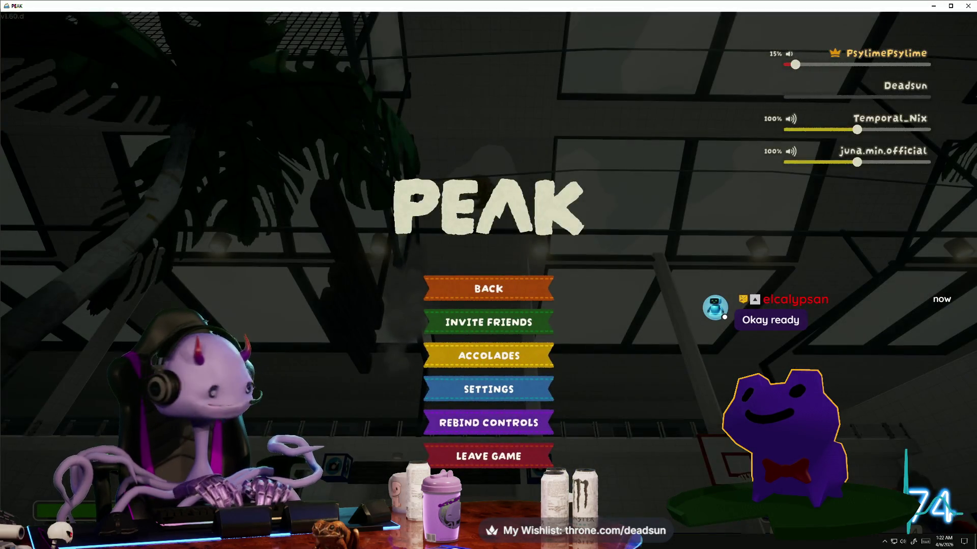
key(Escape)
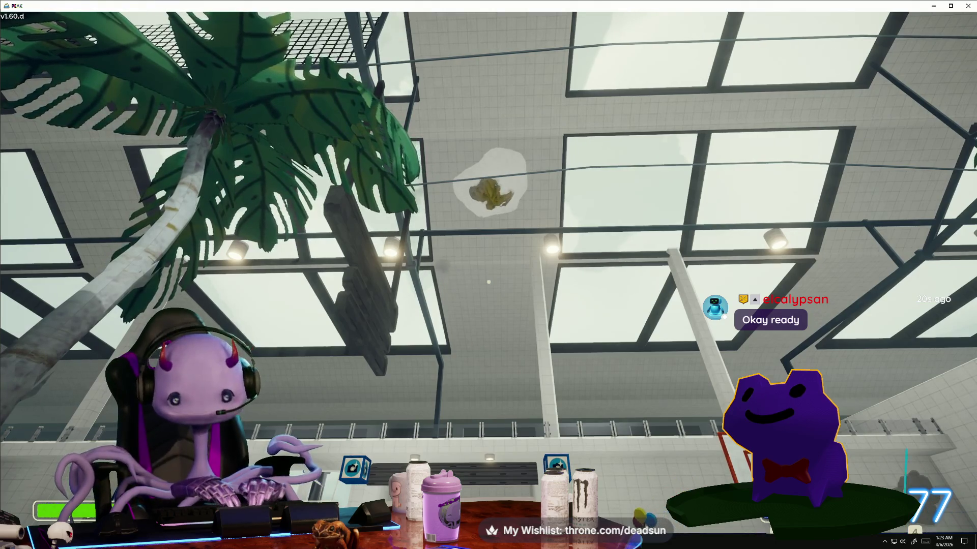
key(alt+Tab)
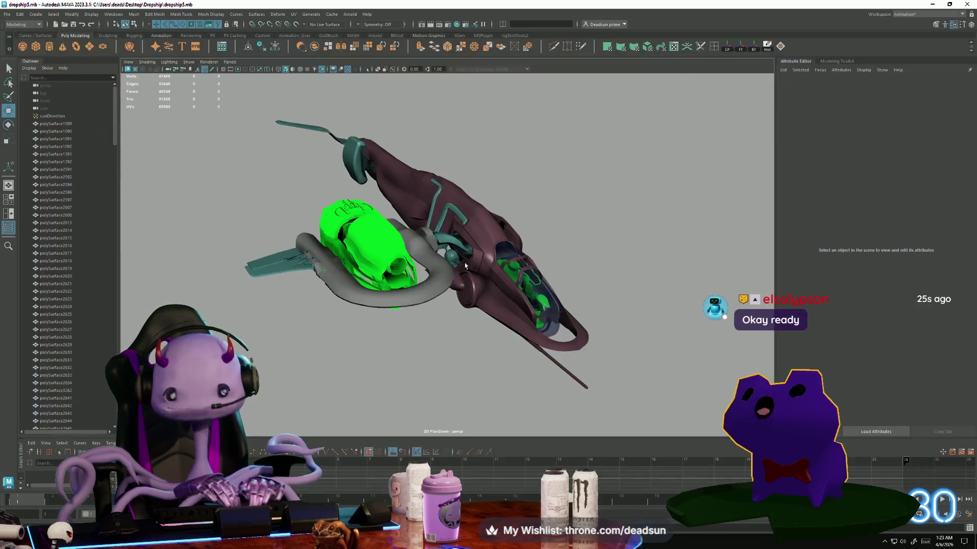
Step: Tumble around the dropship, briefly selecting then deselecting its green part, and return to PEAK
mouse_move(458, 312)
alt+mouse_down()
mouse_move(451, 288)
mouse_move(435, 318)
mouse_move(443, 322)
alt+mouse_up()
click(415, 292)
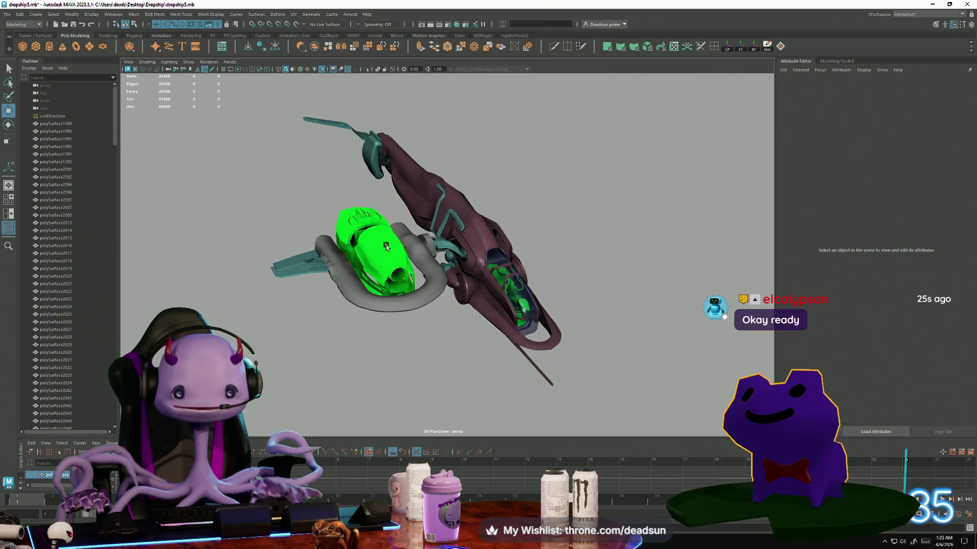
alt+drag(443, 261, 469, 322)
click(337, 338)
mouse_move(338, 338)
alt+mouse_down()
mouse_move(473, 316)
mouse_move(522, 326)
mouse_move(307, 340)
mouse_move(453, 312)
mouse_move(526, 326)
mouse_move(512, 333)
mouse_move(464, 298)
mouse_move(429, 336)
mouse_move(358, 349)
mouse_move(321, 342)
mouse_move(414, 338)
mouse_move(447, 367)
mouse_move(413, 361)
alt+mouse_up()
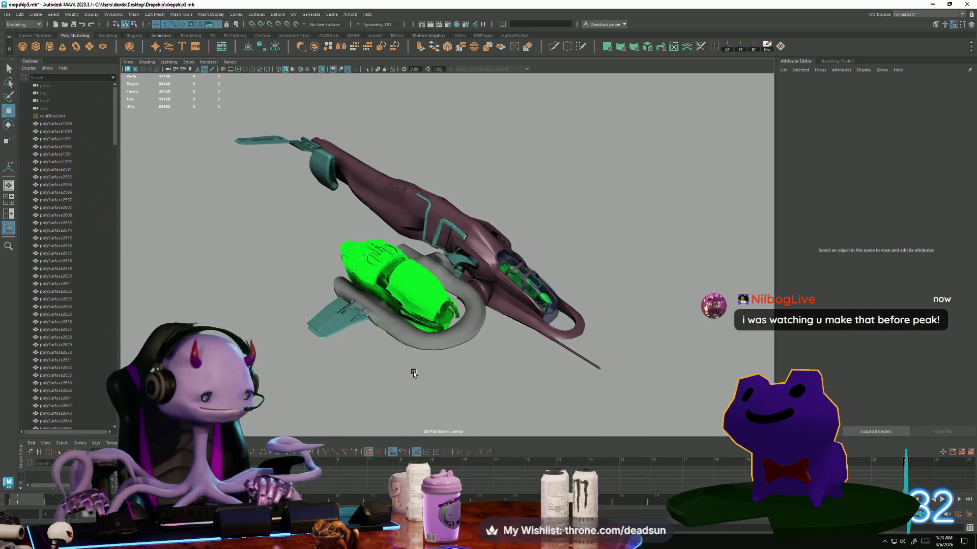
key(alt+Tab)
Step: Walk toward the chess board, then invite another friend from the pause menu and resume
key(w)
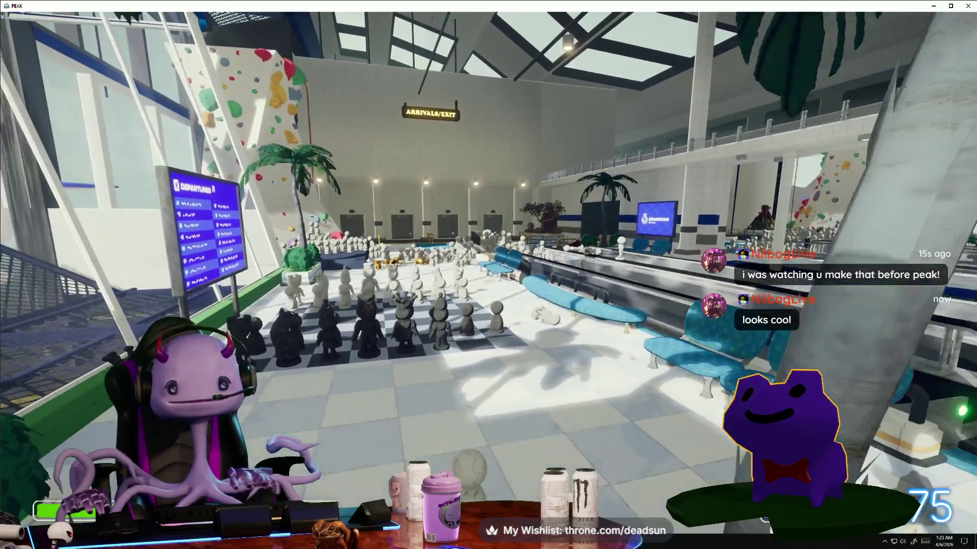
key(Escape)
click(486, 314)
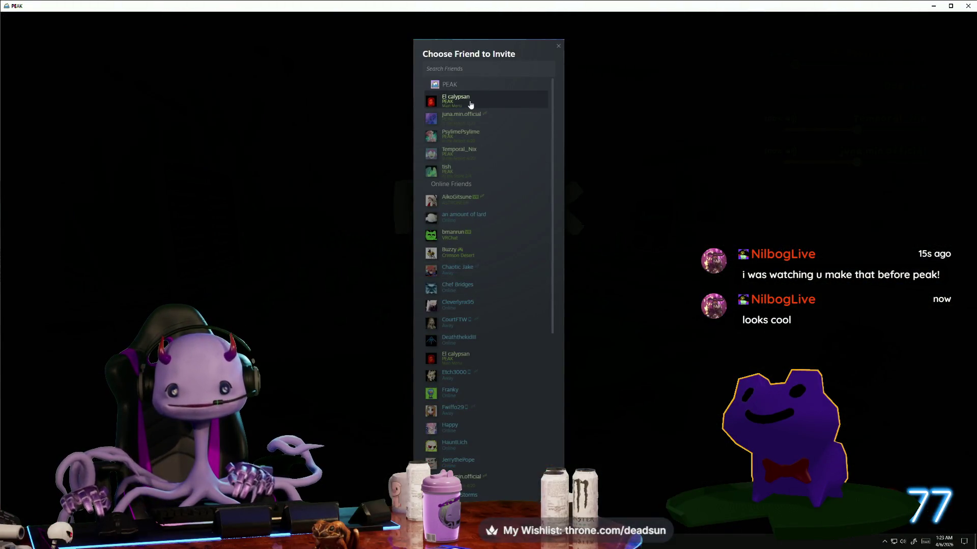
click(472, 106)
key(Escape)
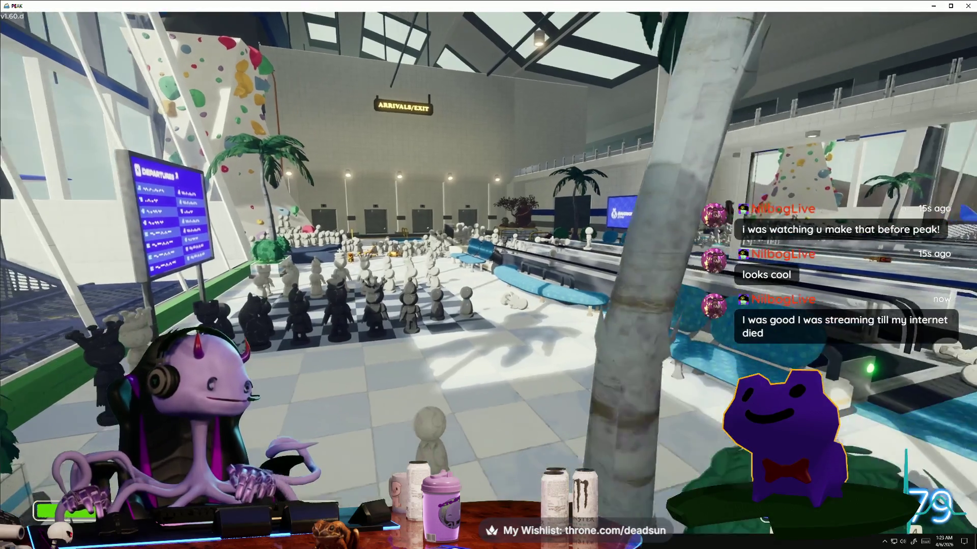
Step: Explore past the chess area, pool, palm tree and rooftop edge up to the Gate 7 wall
key(w)
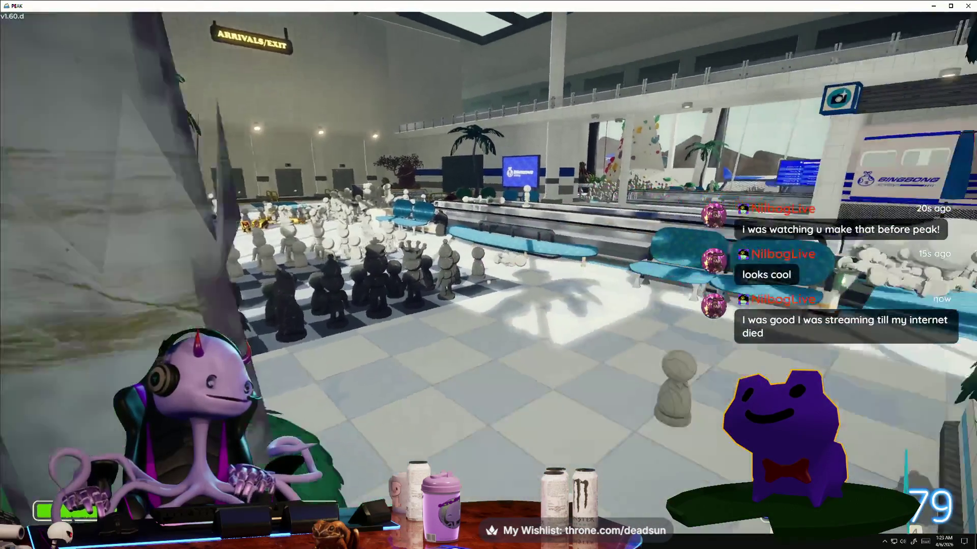
key(s)
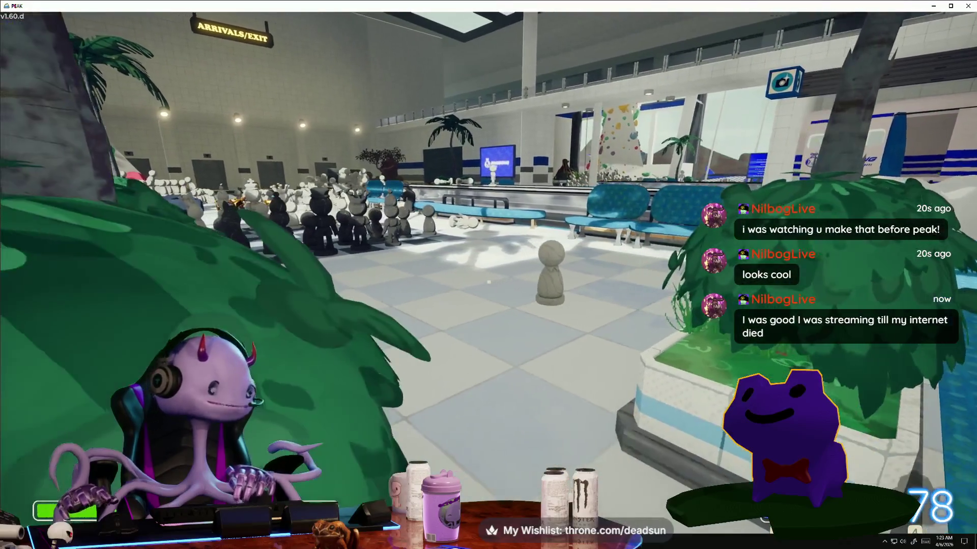
key(w)
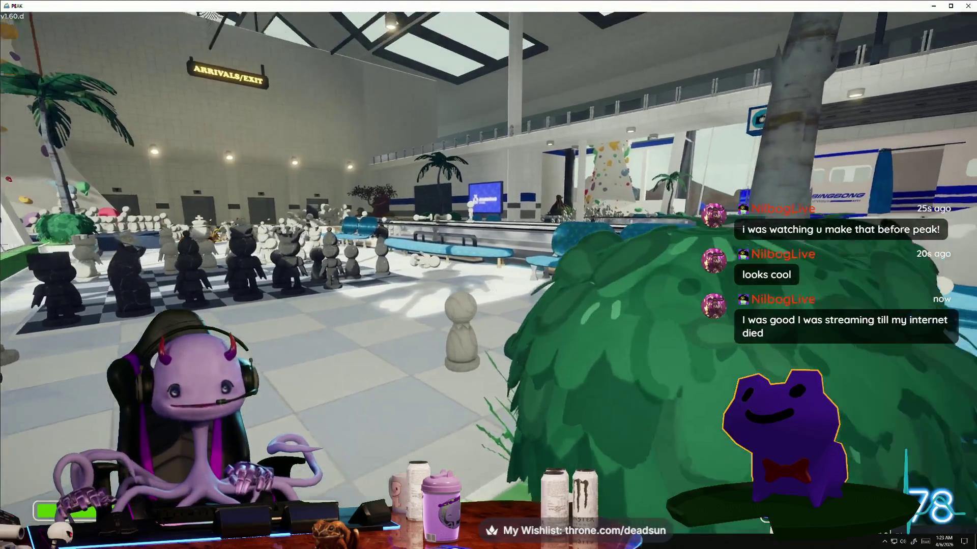
key(w)
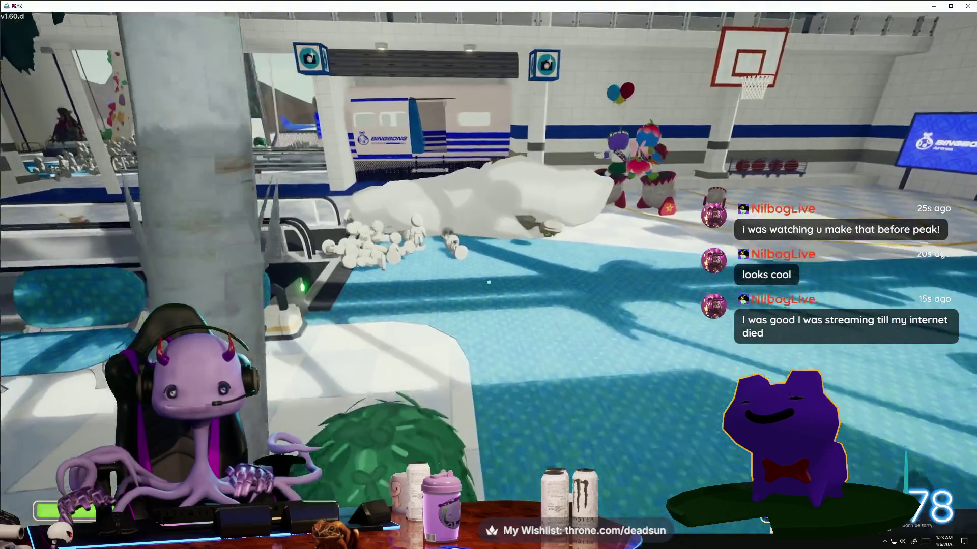
key(w)
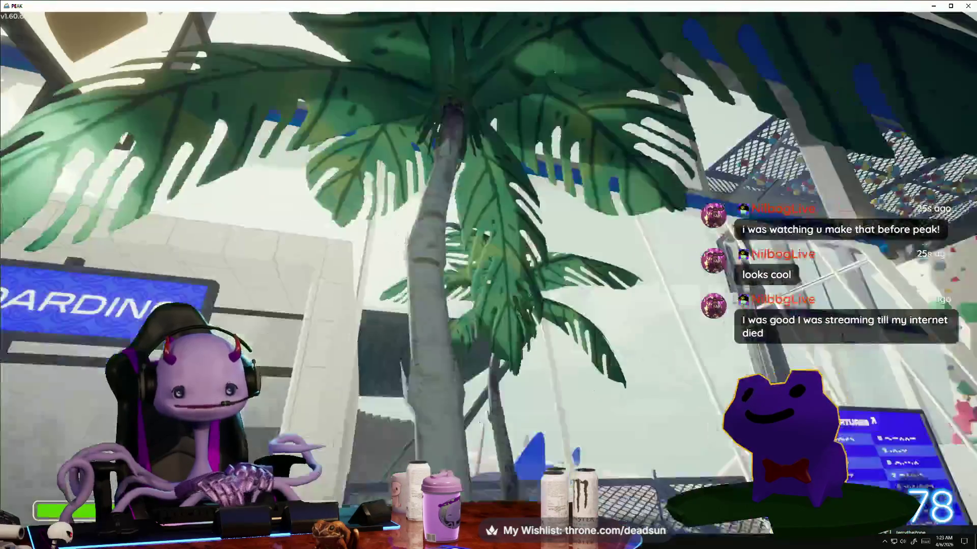
key(w)
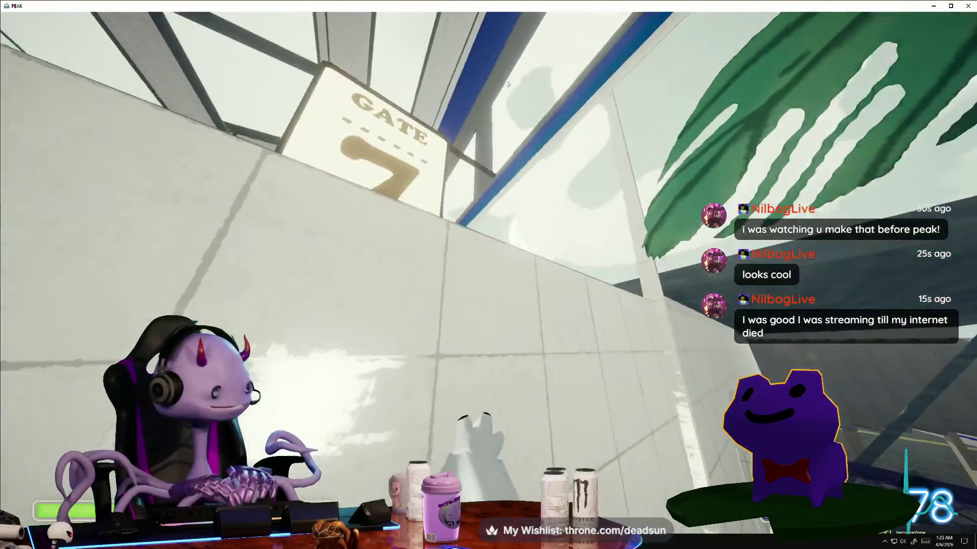
key(w)
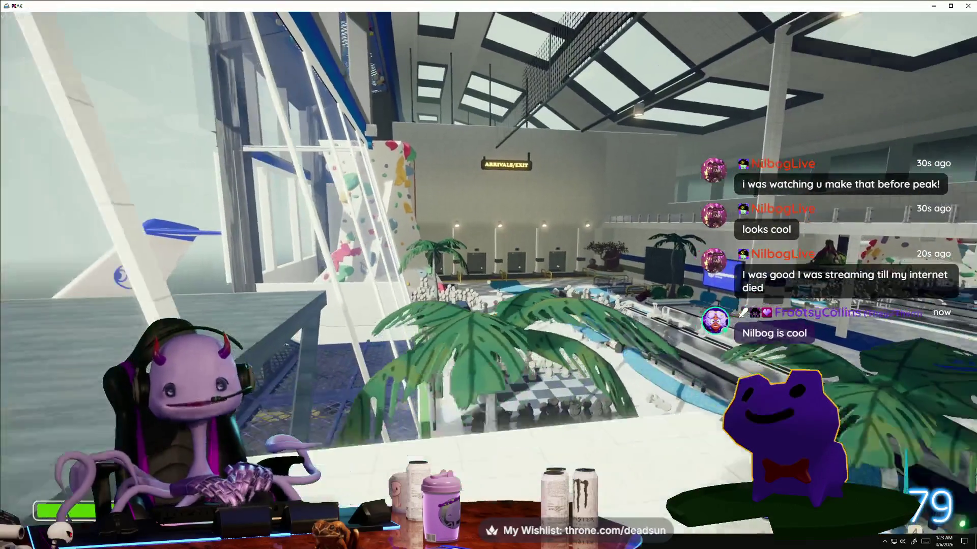
key(w)
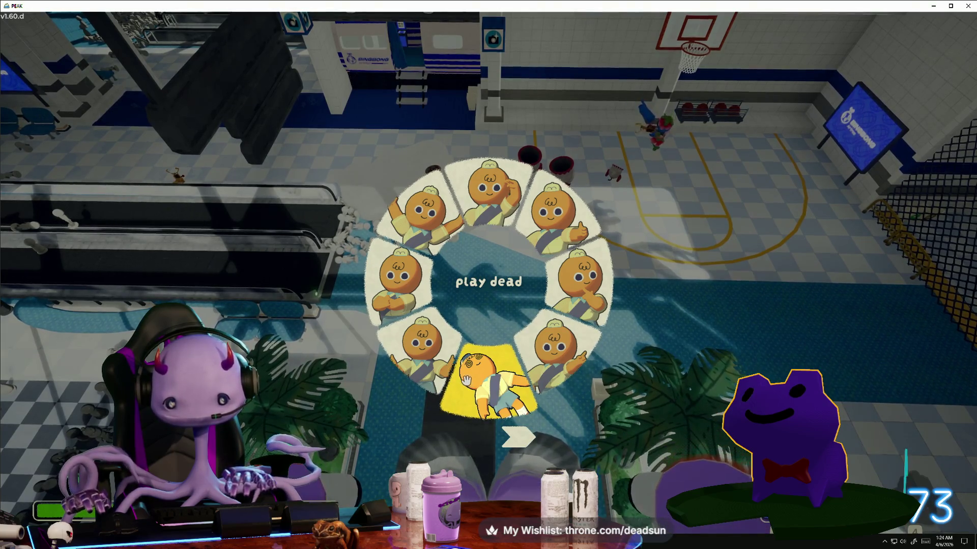
Step: Perform an emote from the wheel, then bring the emote wheel back up with R
click(458, 429)
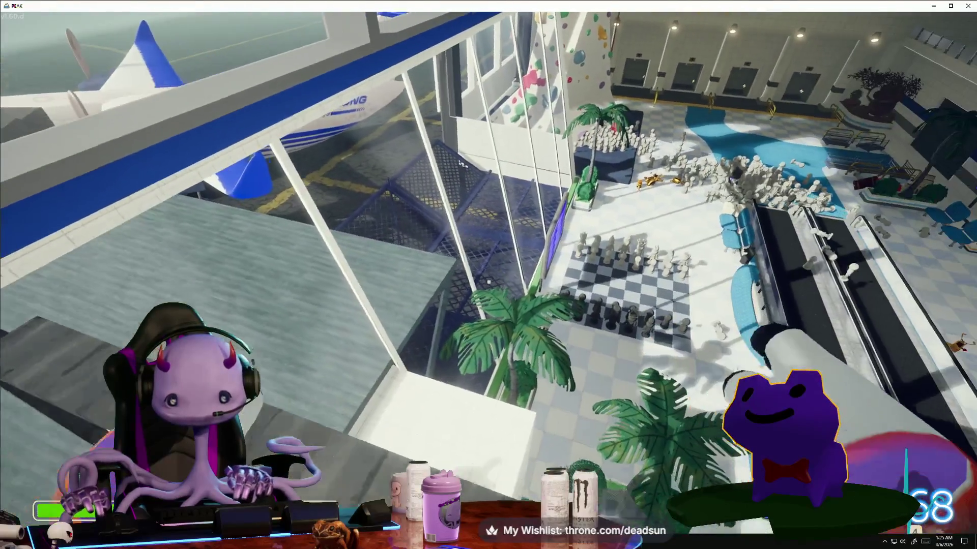
key(r)
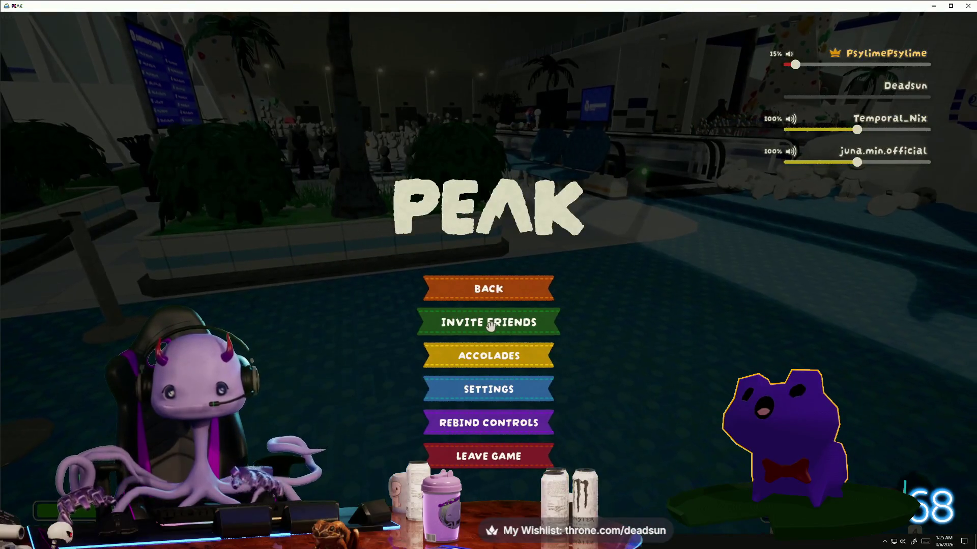
Step: Resume play, pick up and throw a chess pawn, then walk past the palm tree toward the hoop
key(Escape)
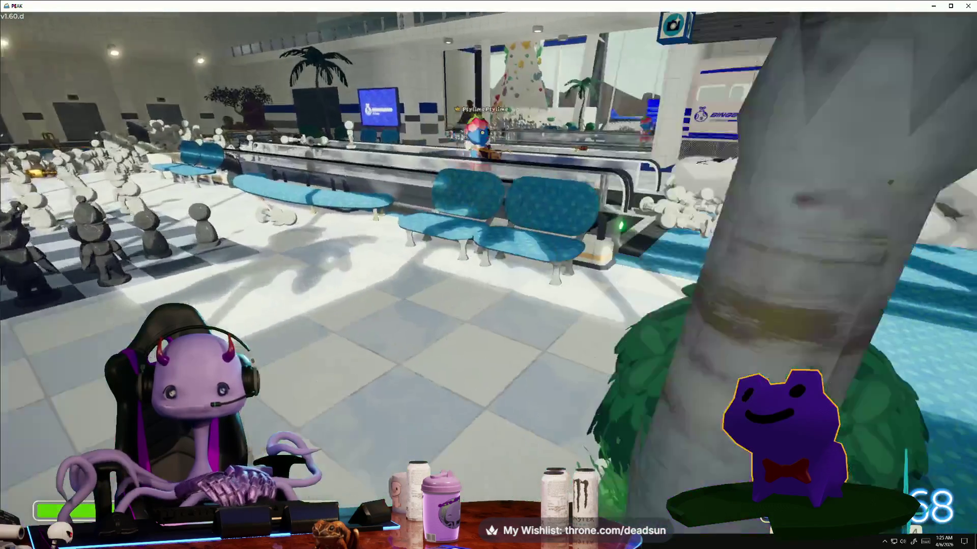
key(e)
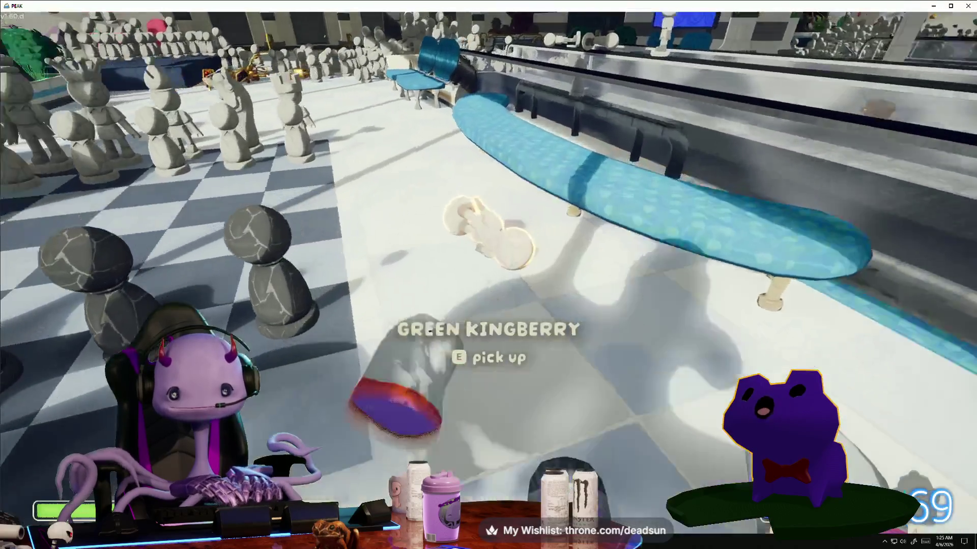
key(q)
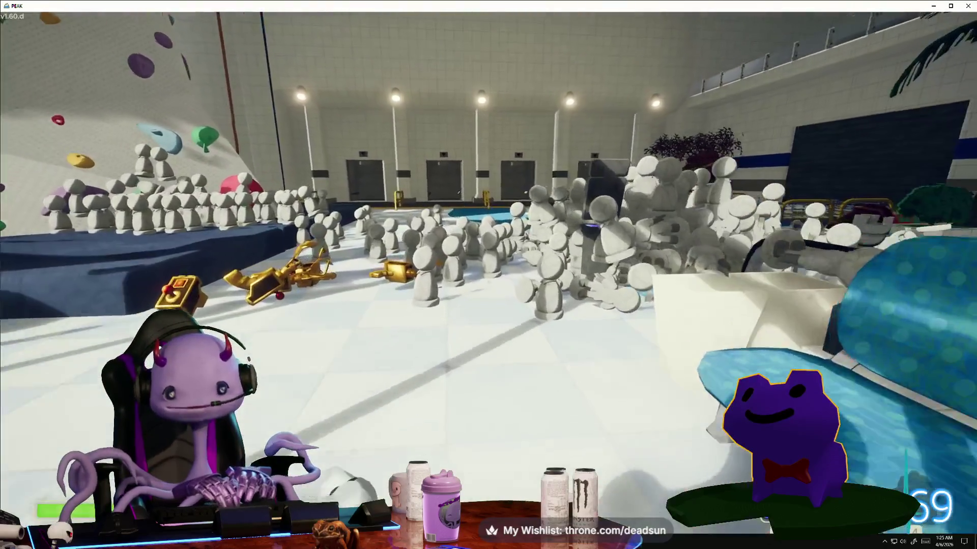
key(w)
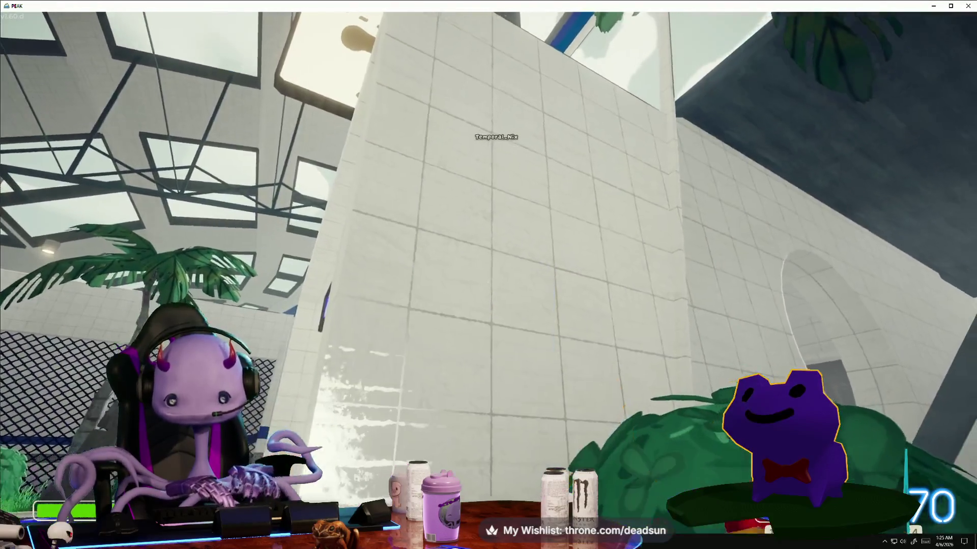
key(w)
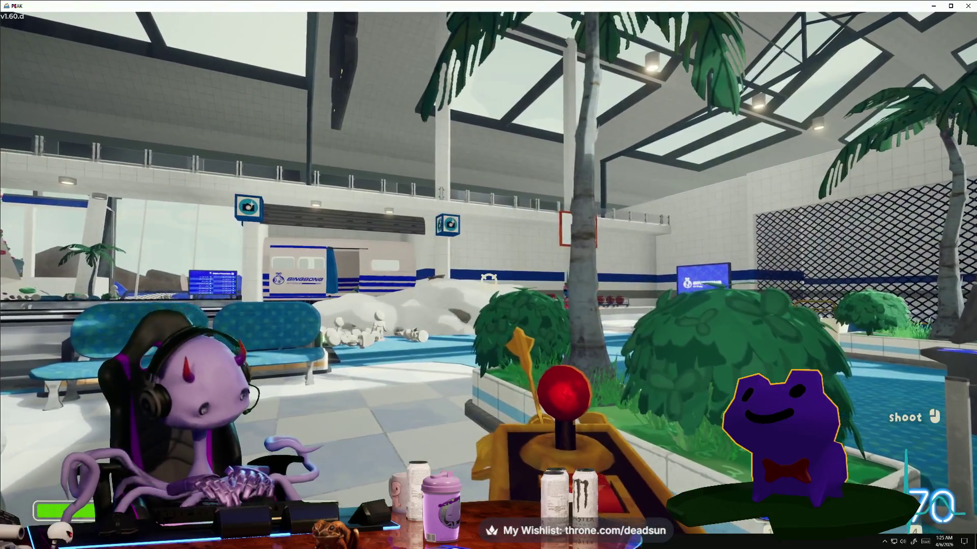
key(w)
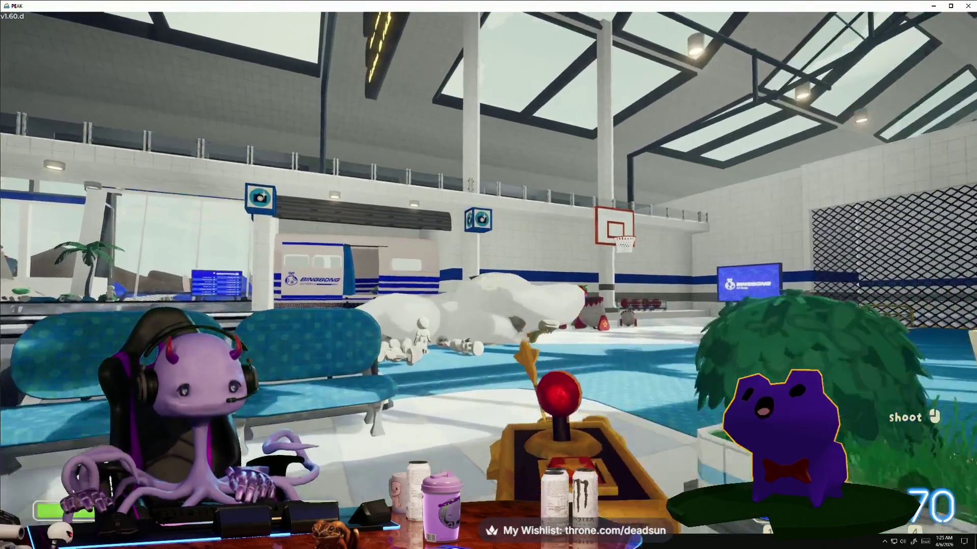